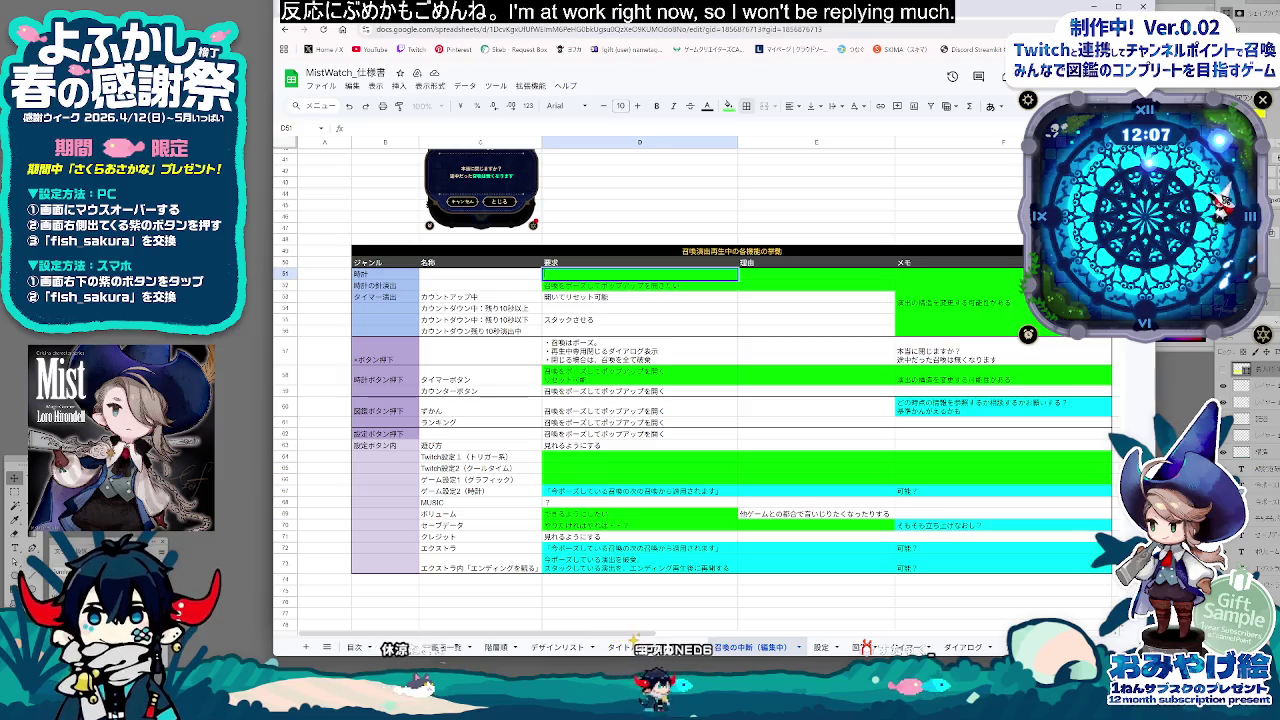
# Reword the 時計 requirement in D51 to ポーズ中も動き続ける, removing the trailing words and stray 下書で
pyautogui.write('うご')
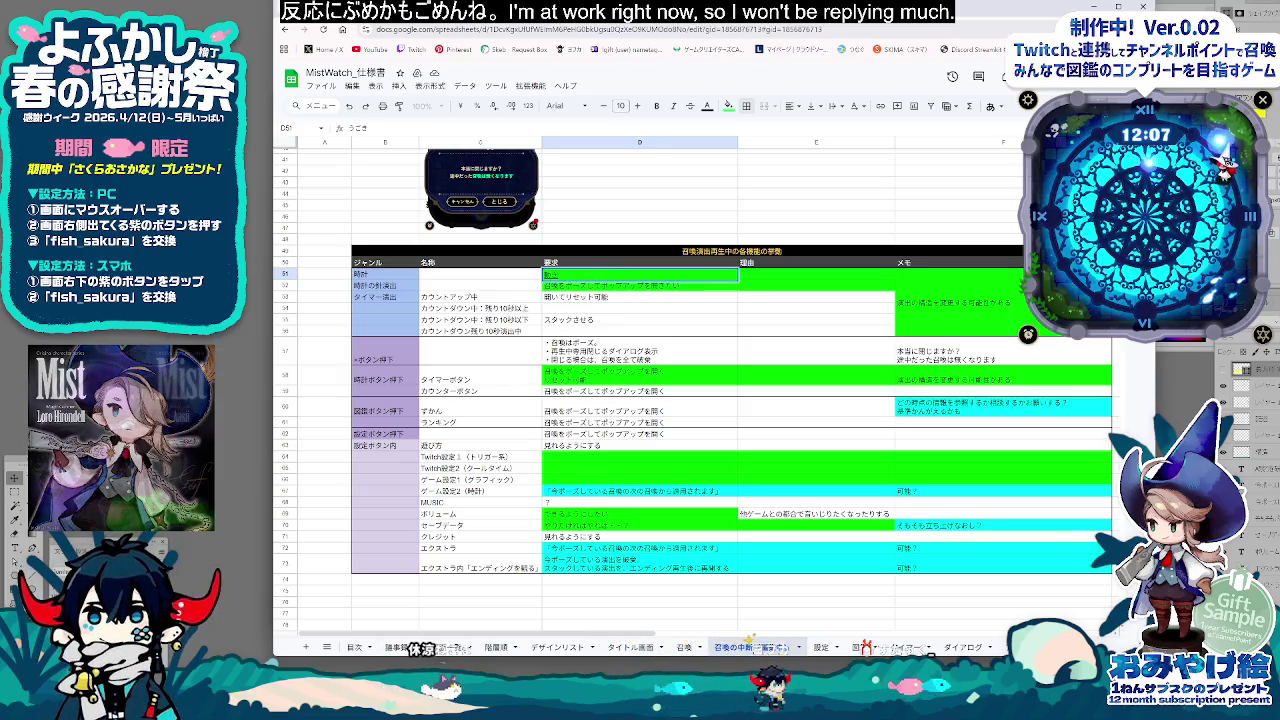
pyautogui.write('き続ける。')
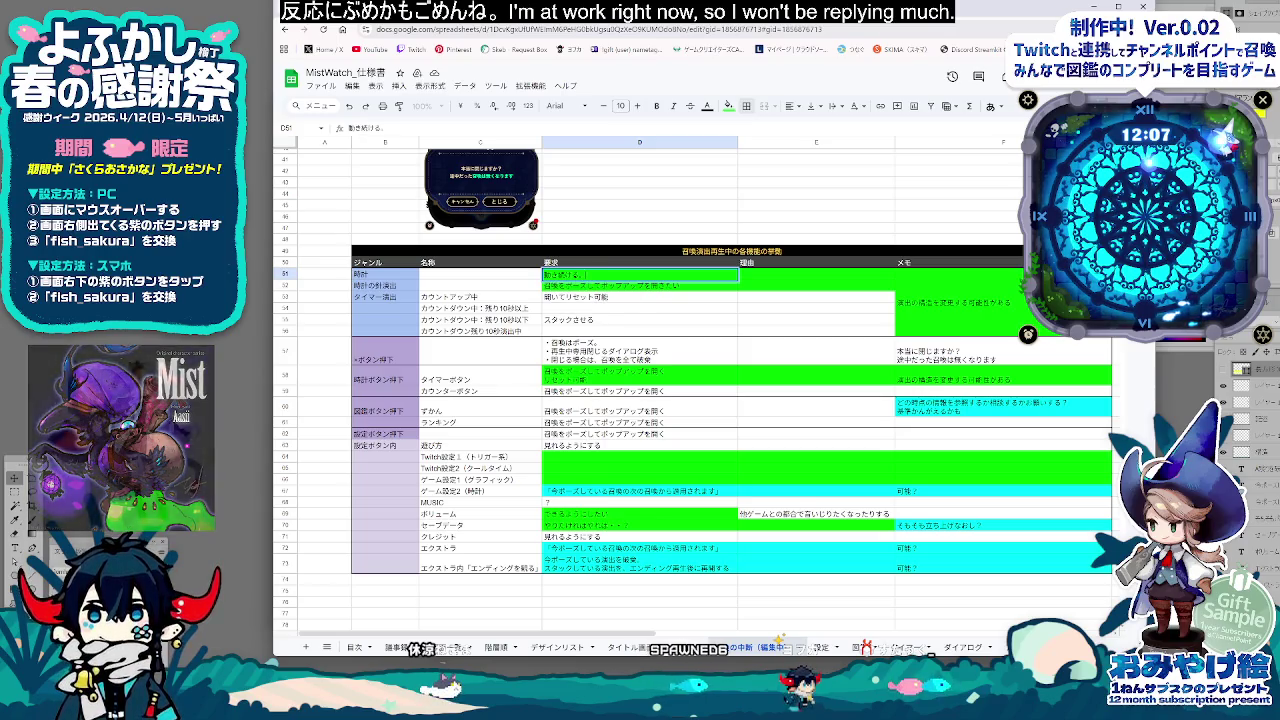
pyautogui.write('ぽ')
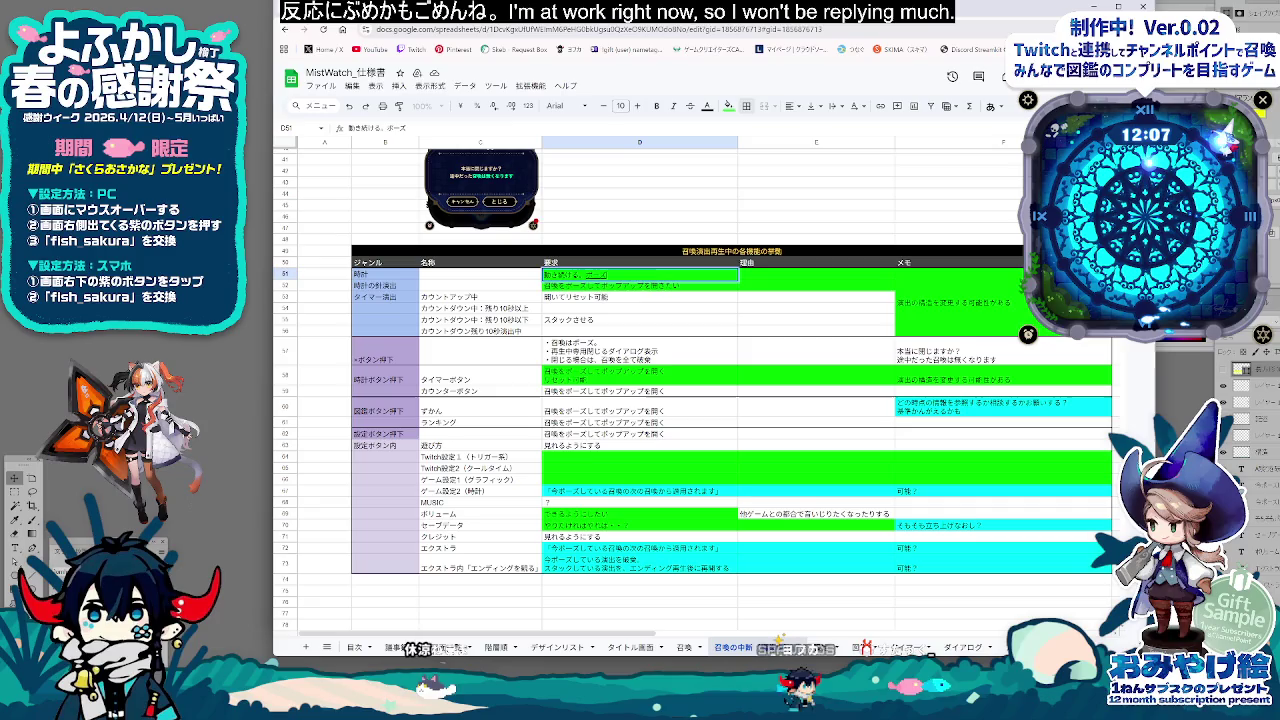
pyautogui.press('BackSpace')
pyautogui.press('BackSpace')
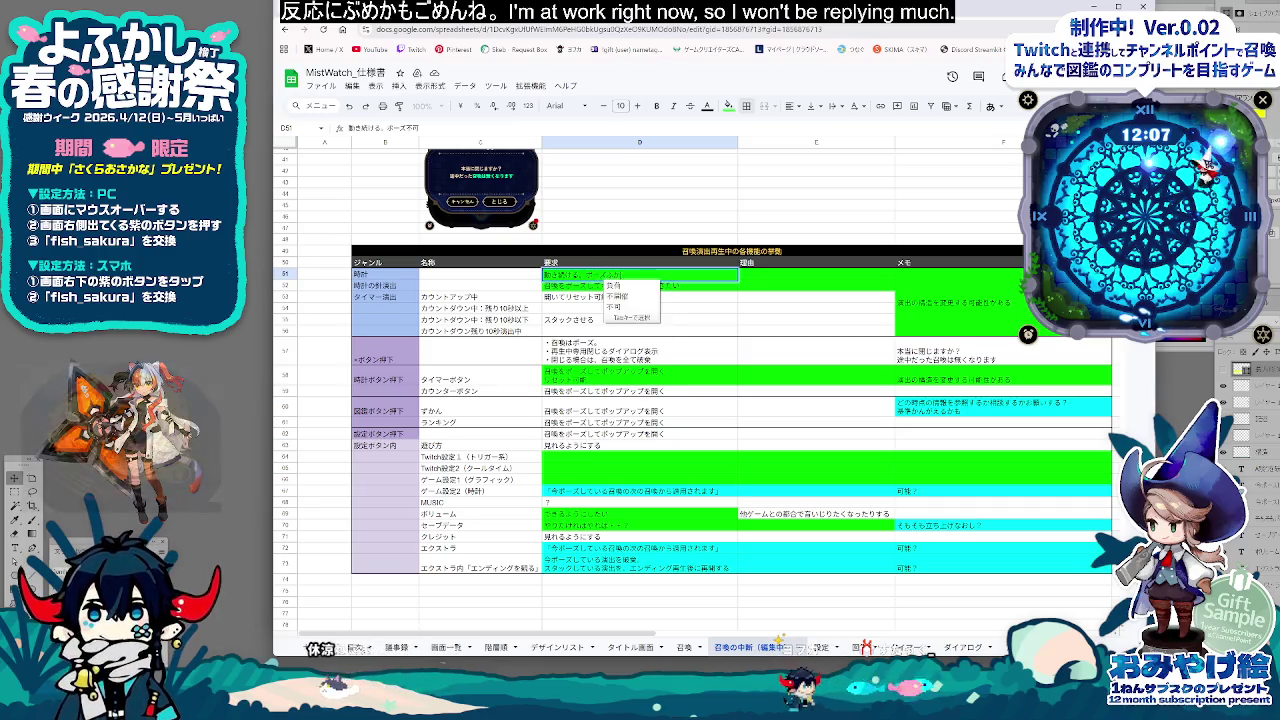
pyautogui.press('BackSpace')
pyautogui.press('BackSpace')
pyautogui.press('BackSpace')
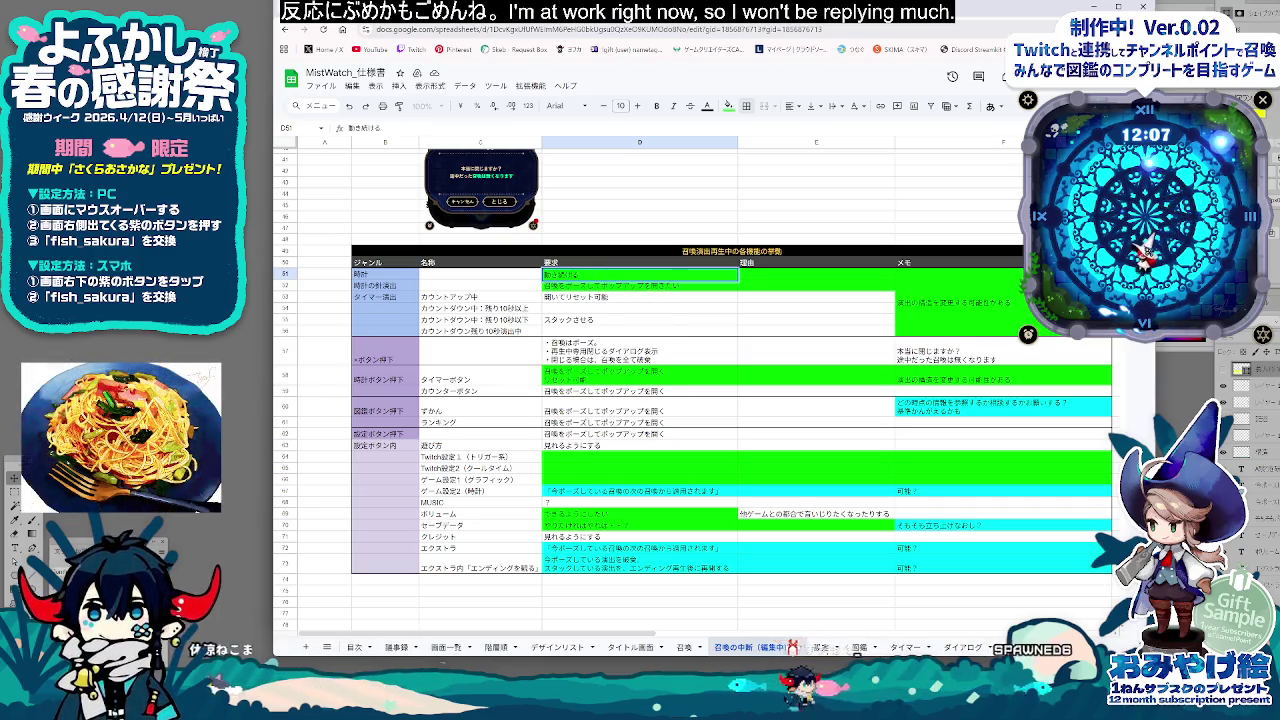
pyautogui.press('Home')
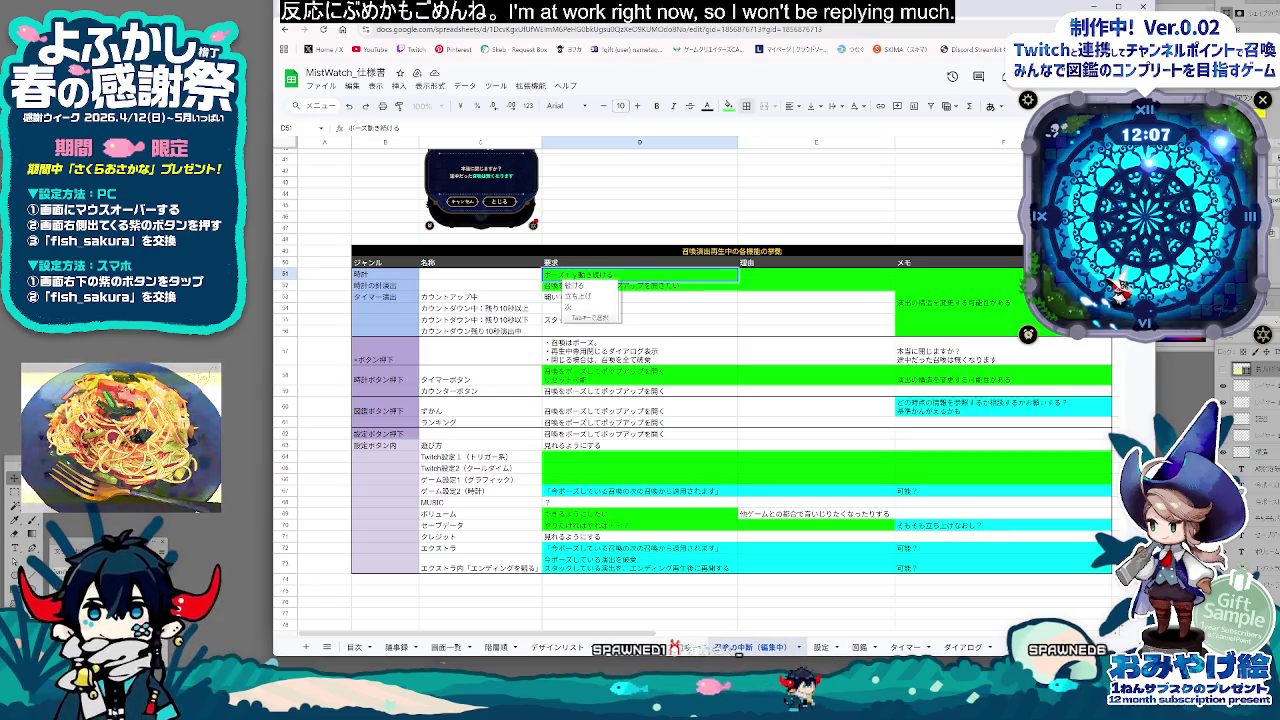
pyautogui.write('ポーズ中も下層も')
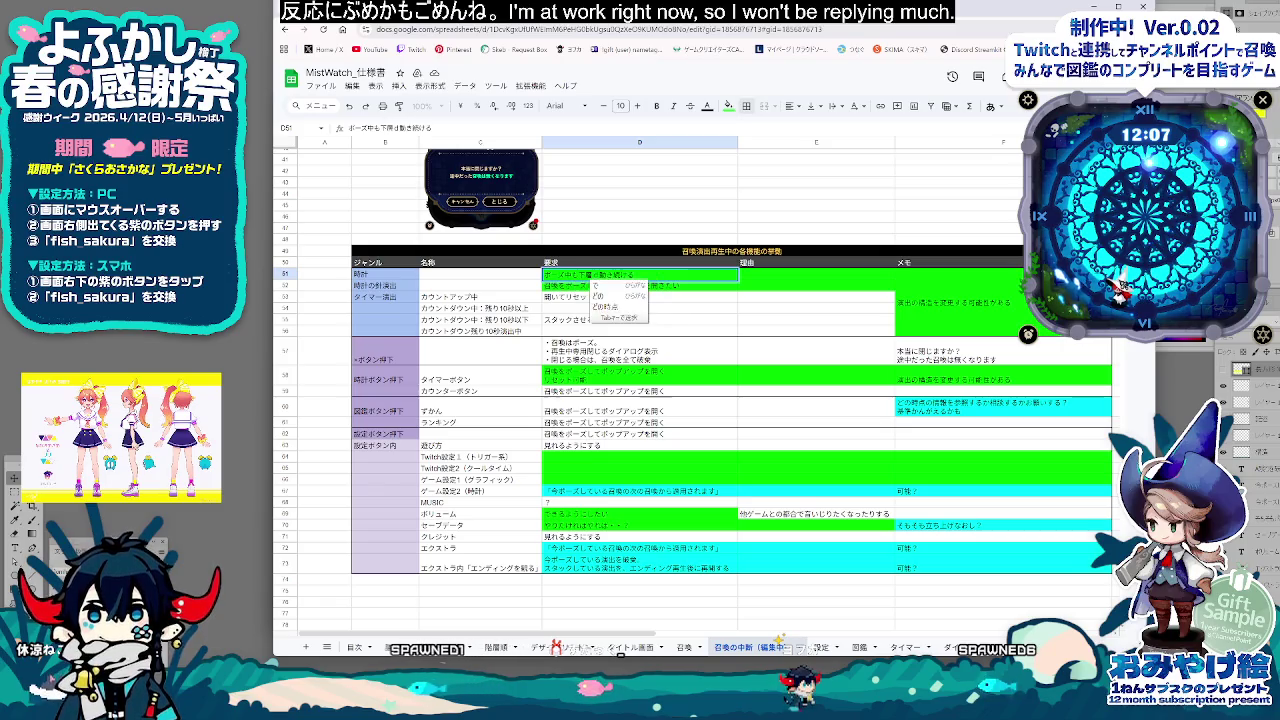
pyautogui.press('Return')
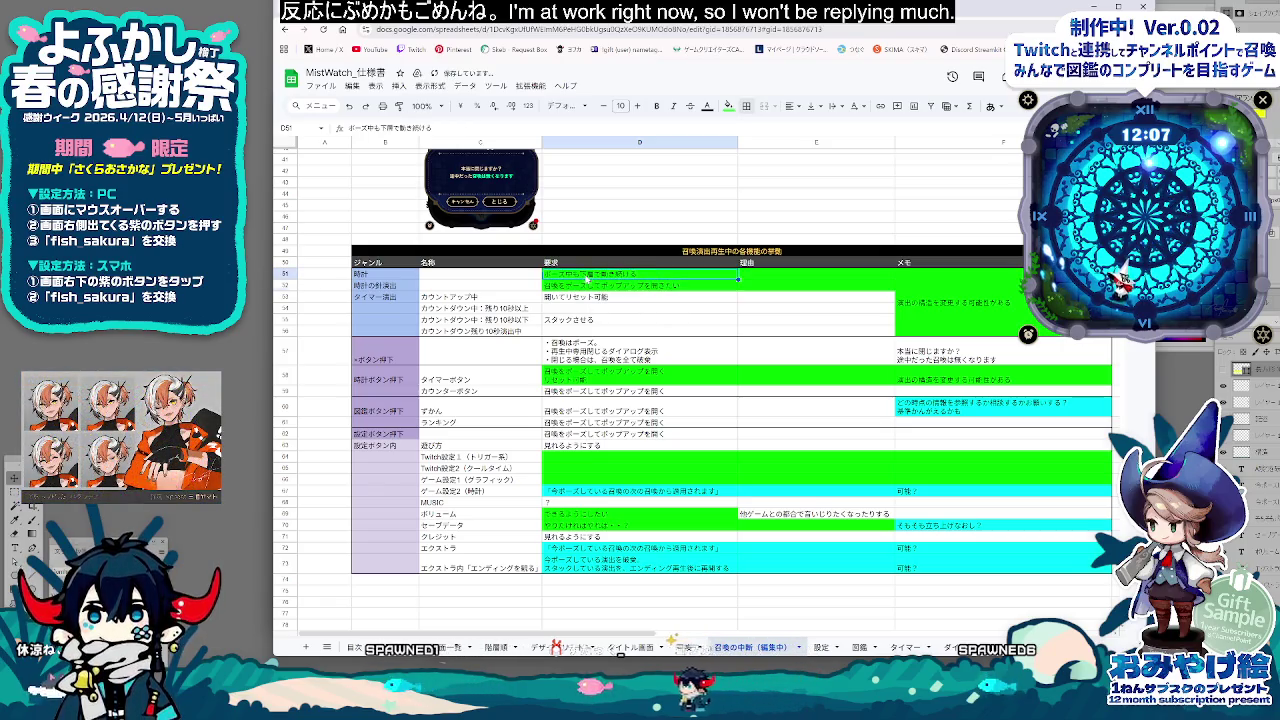
pyautogui.press('BackSpace')
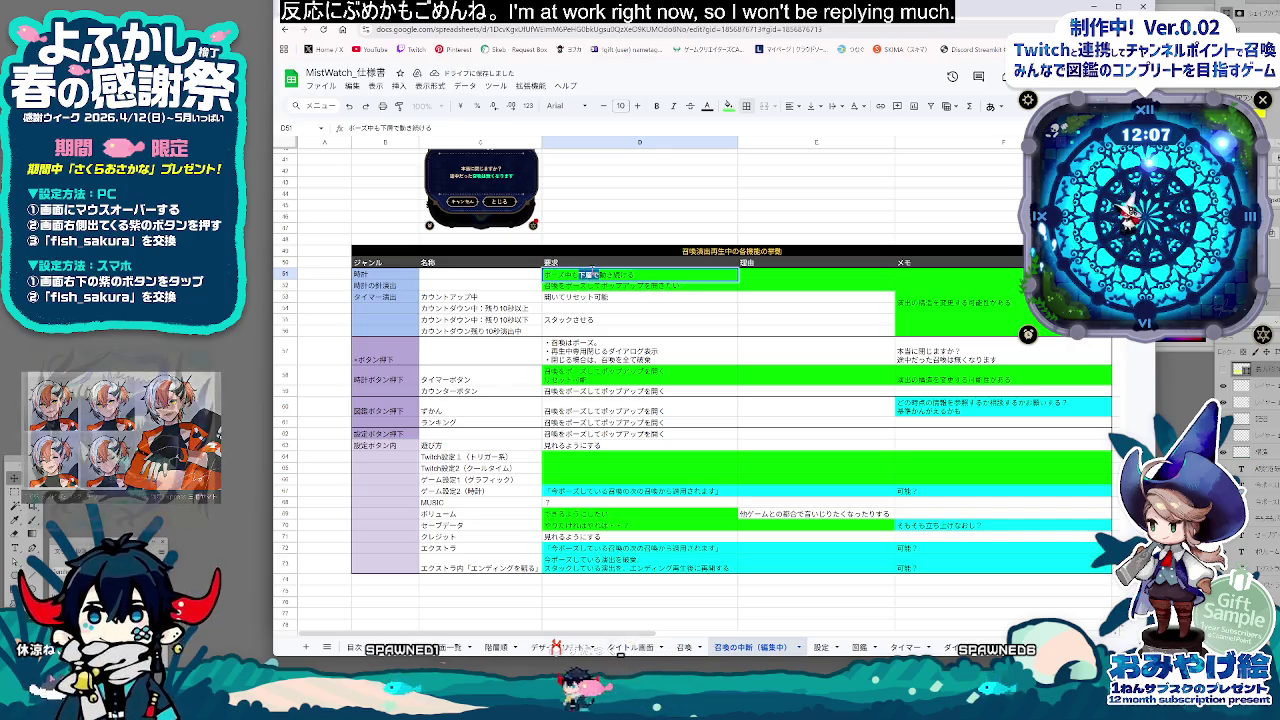
pyautogui.click(690, 350)
pyautogui.click(655, 286)
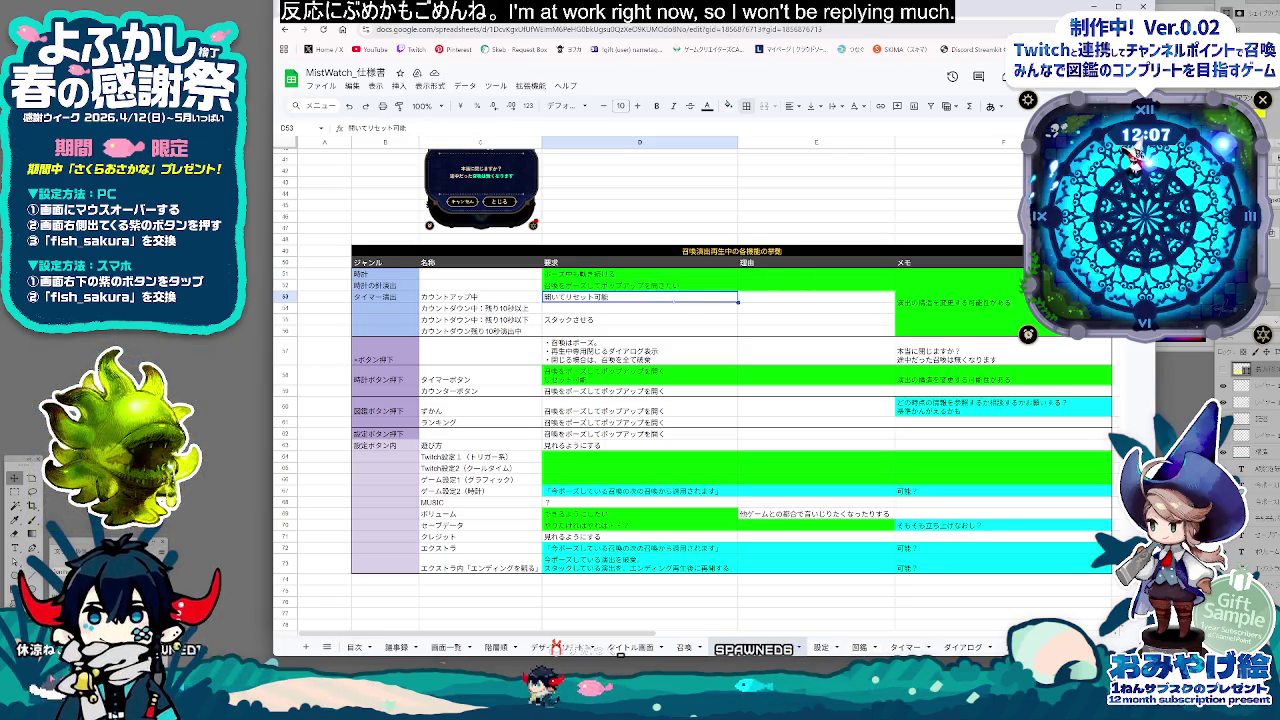
pyautogui.click(621, 286)
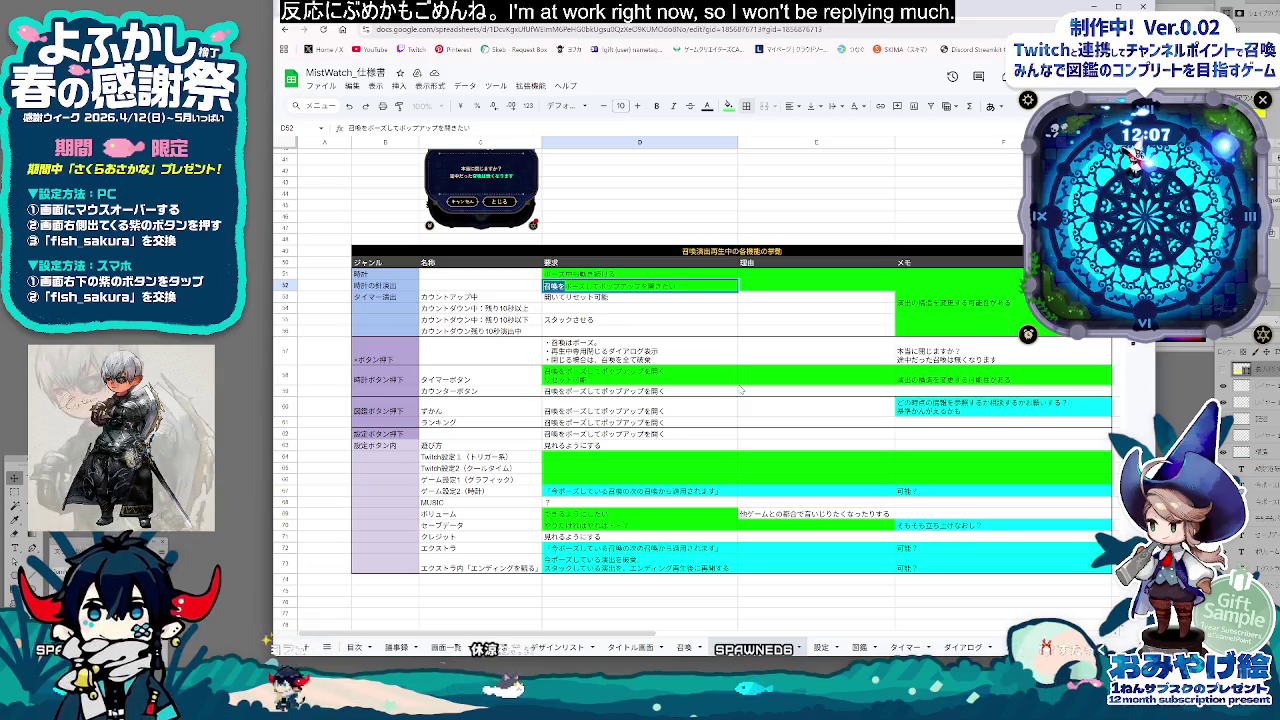
pyautogui.press('End')
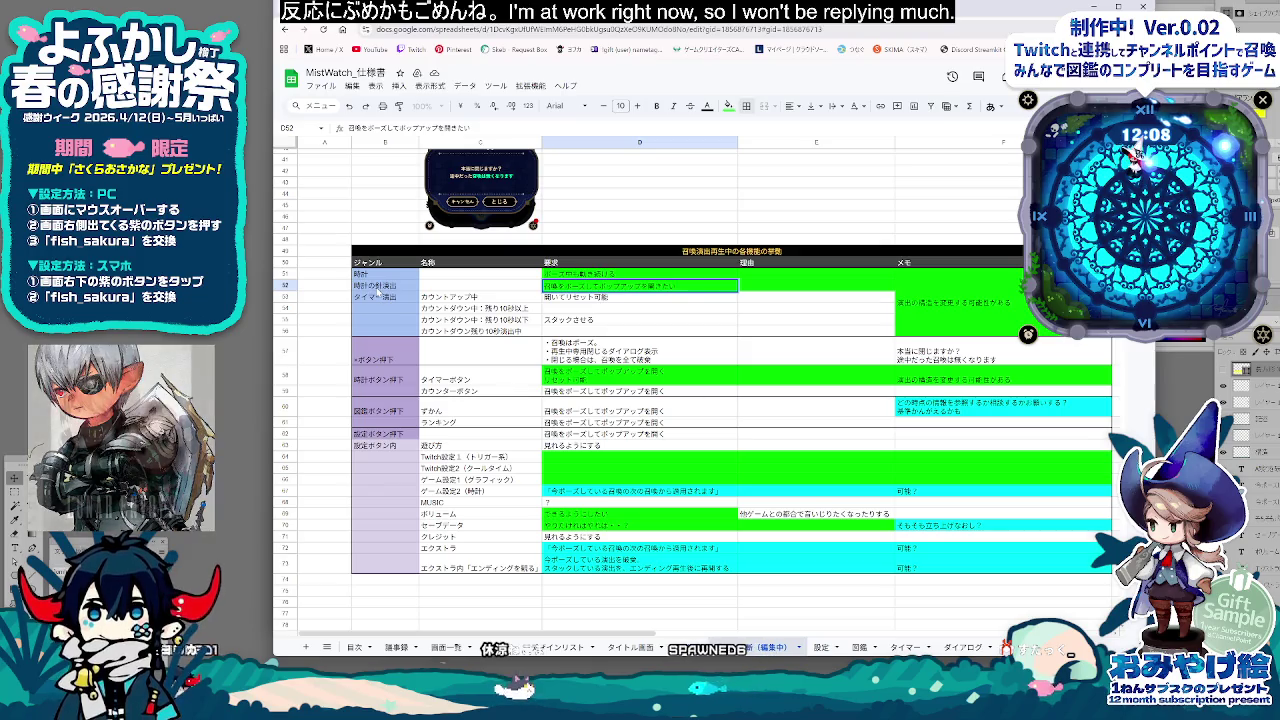
pyautogui.click(610, 310)
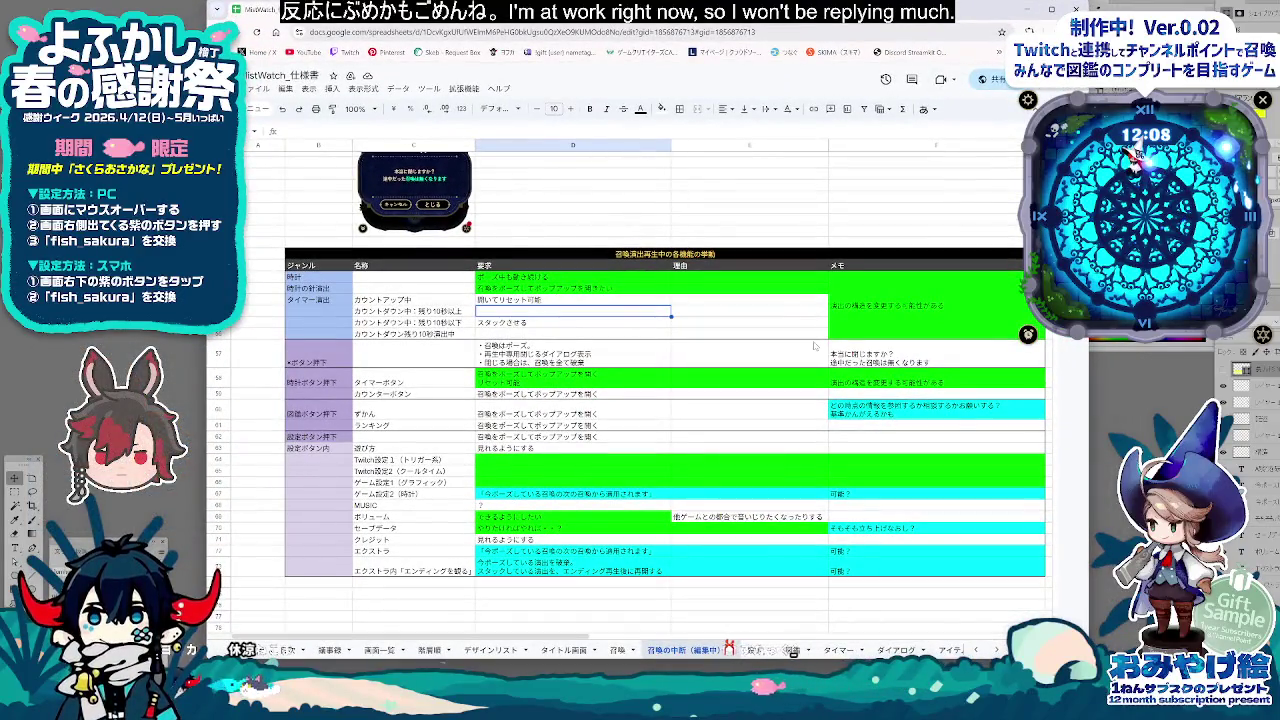
pyautogui.click(705, 437)
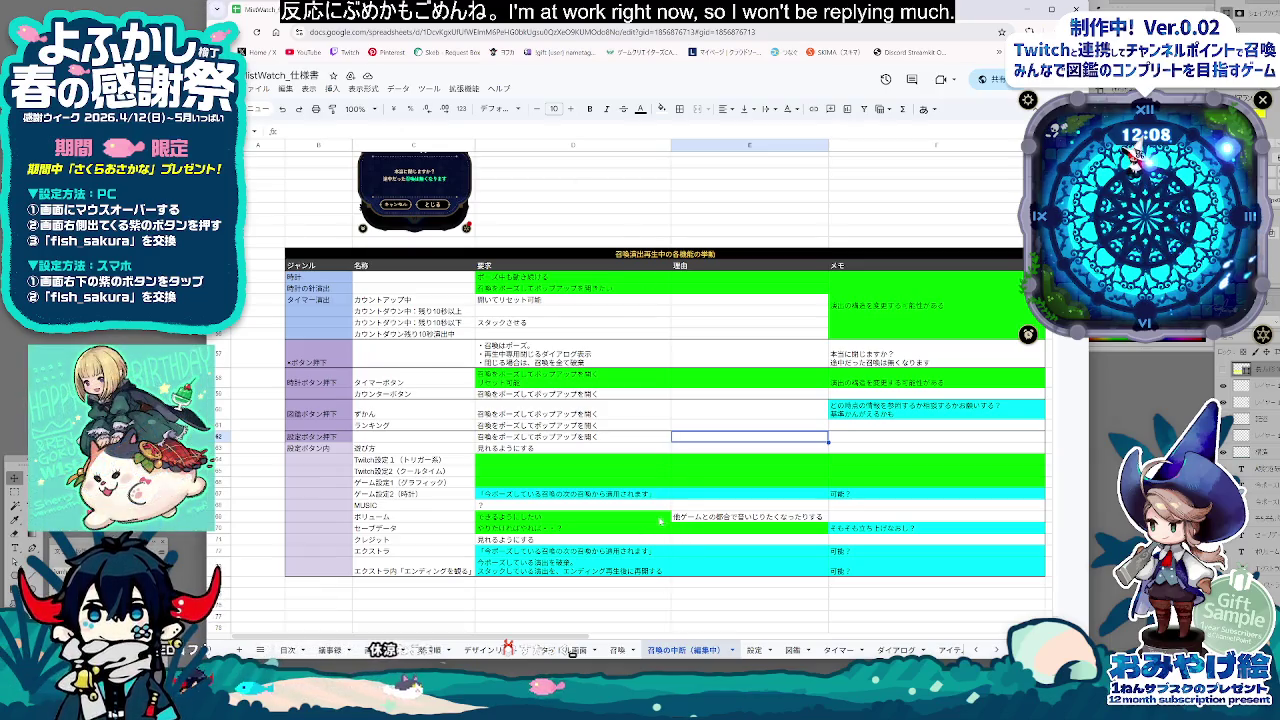
pyautogui.click(658, 518)
pyautogui.click(740, 411)
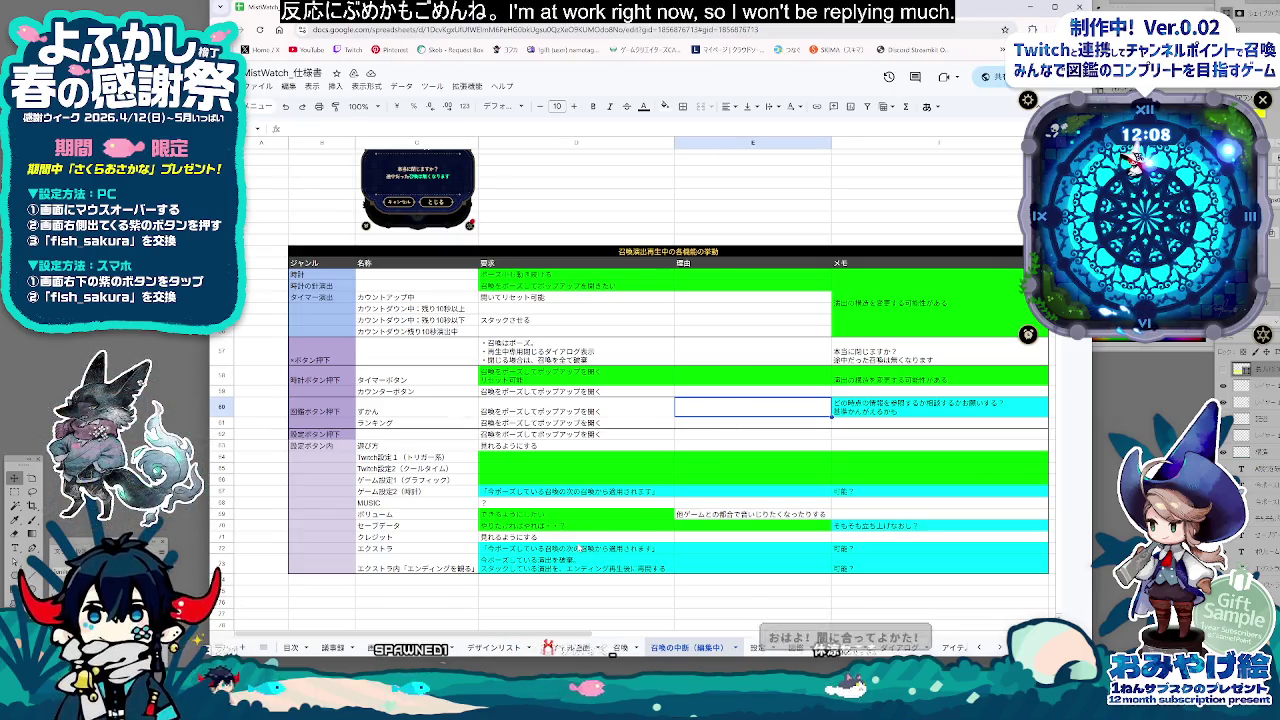
pyautogui.scroll(2, 700, 505)
pyautogui.scroll(-2, 722, 492)
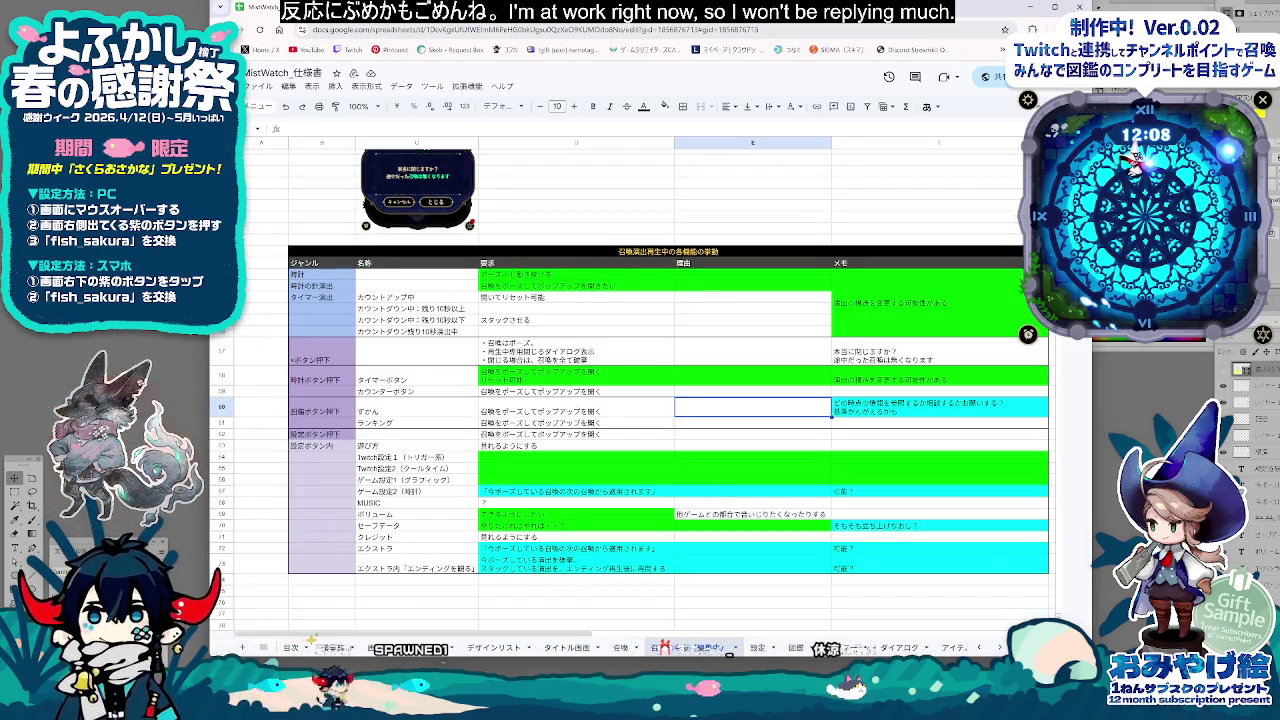
pyautogui.scroll(-2, 668, 450)
pyautogui.scroll(4, 668, 450)
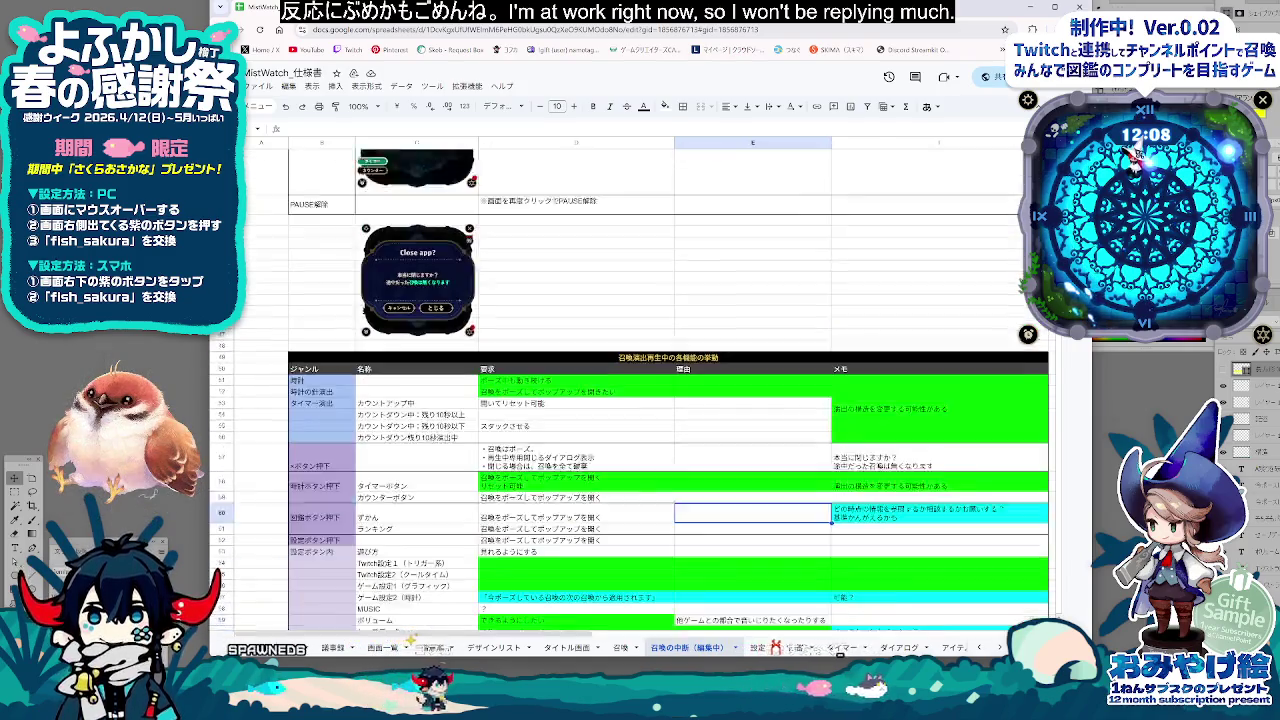
pyautogui.scroll(-4, 668, 450)
pyautogui.scroll(3, 668, 450)
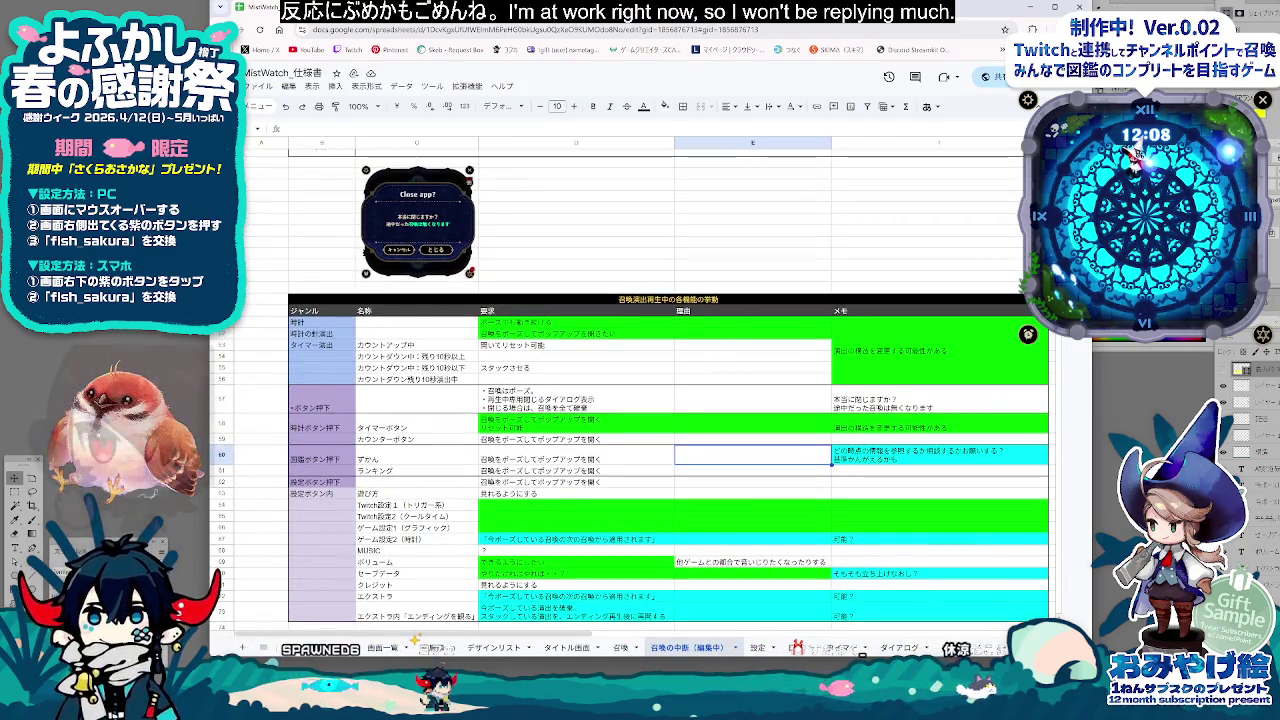
pyautogui.hotkey('alt', 'Tab')
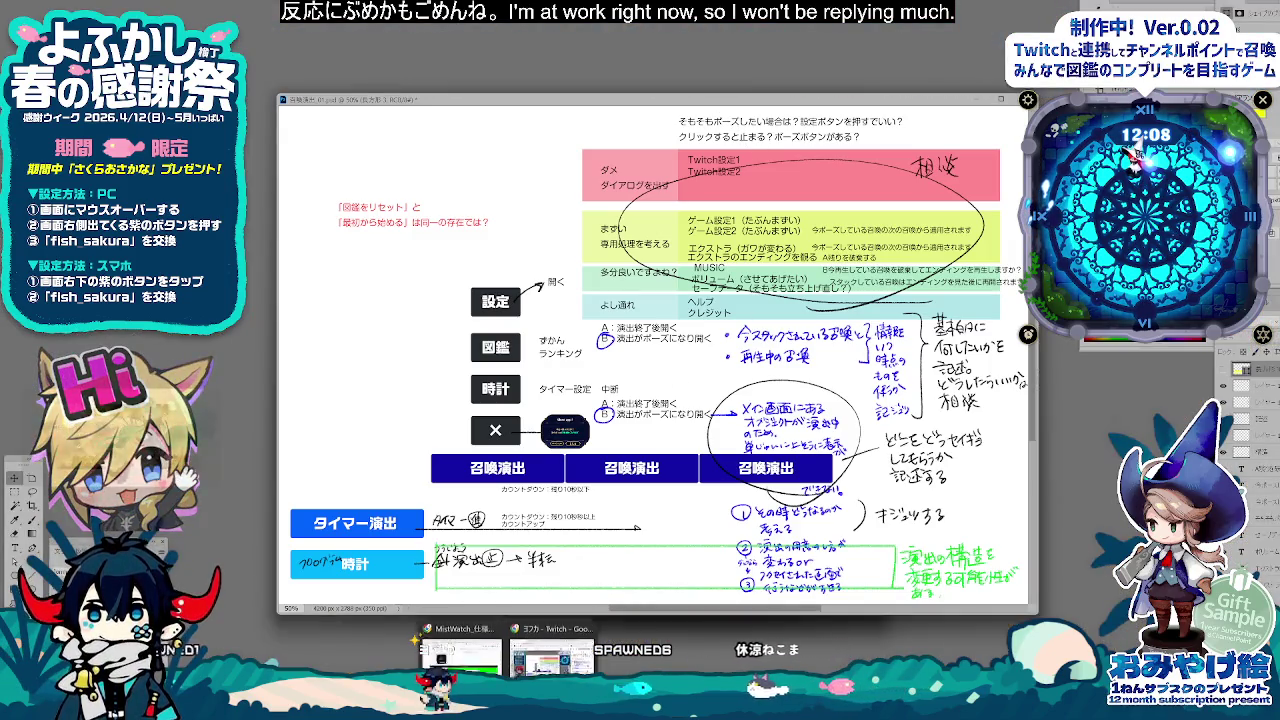
pyautogui.click(500, 645)
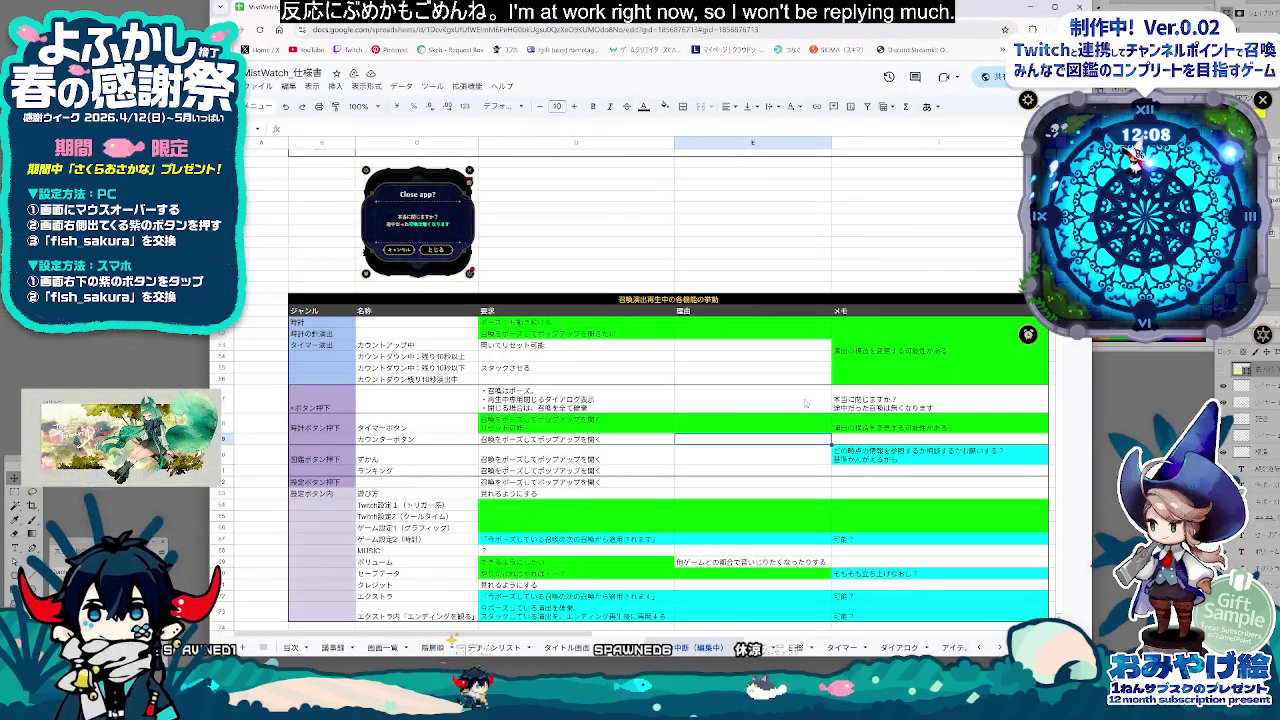
pyautogui.click(795, 278)
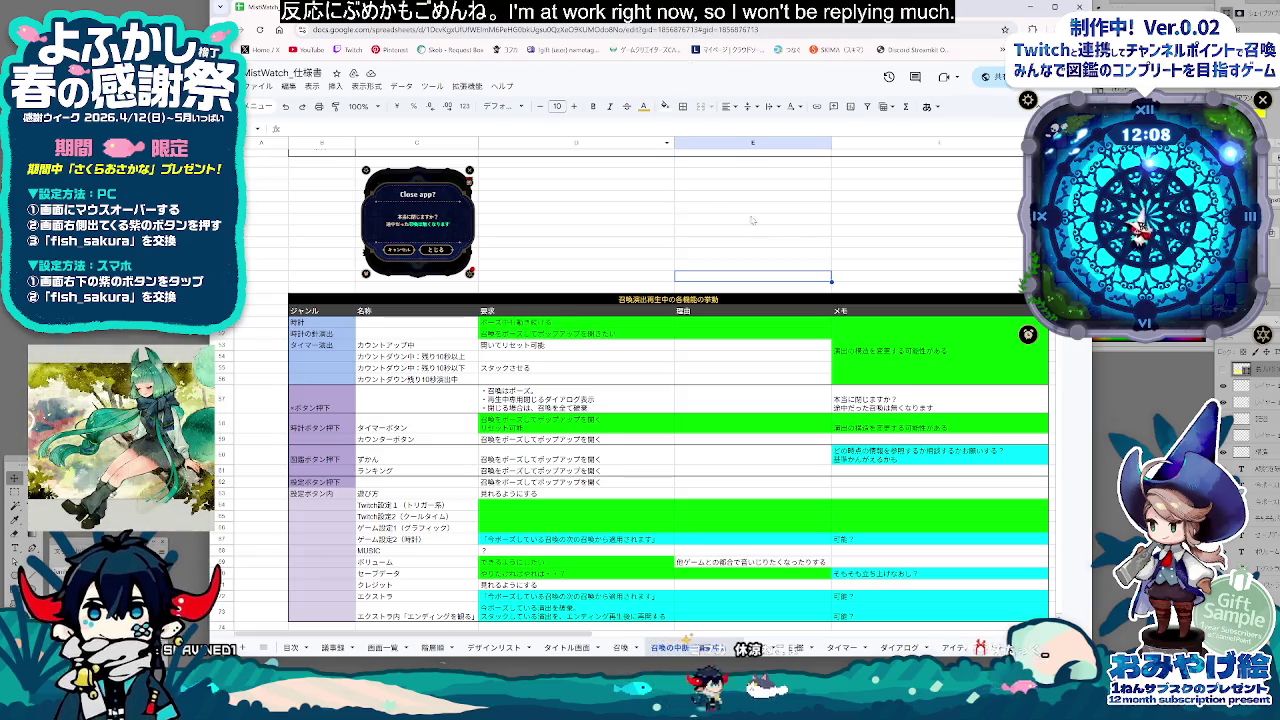
pyautogui.scroll(5, 752, 219)
pyautogui.scroll(5, 752, 219)
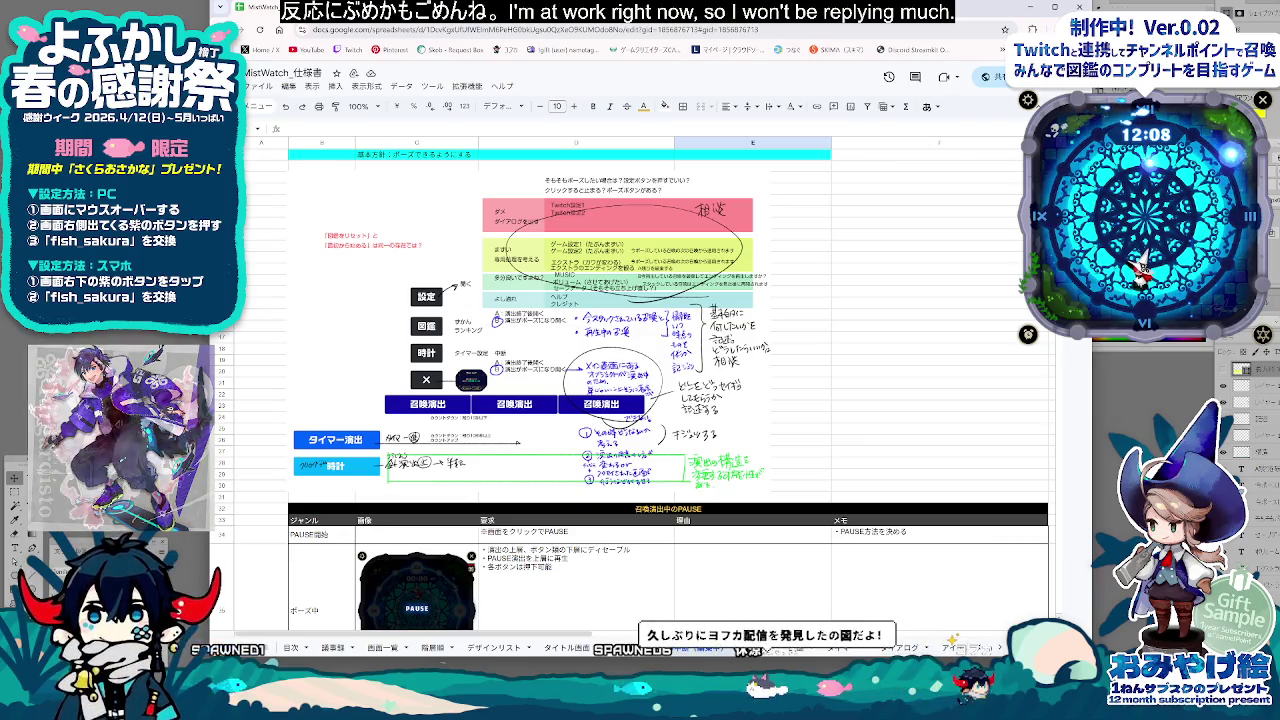
pyautogui.click(884, 342)
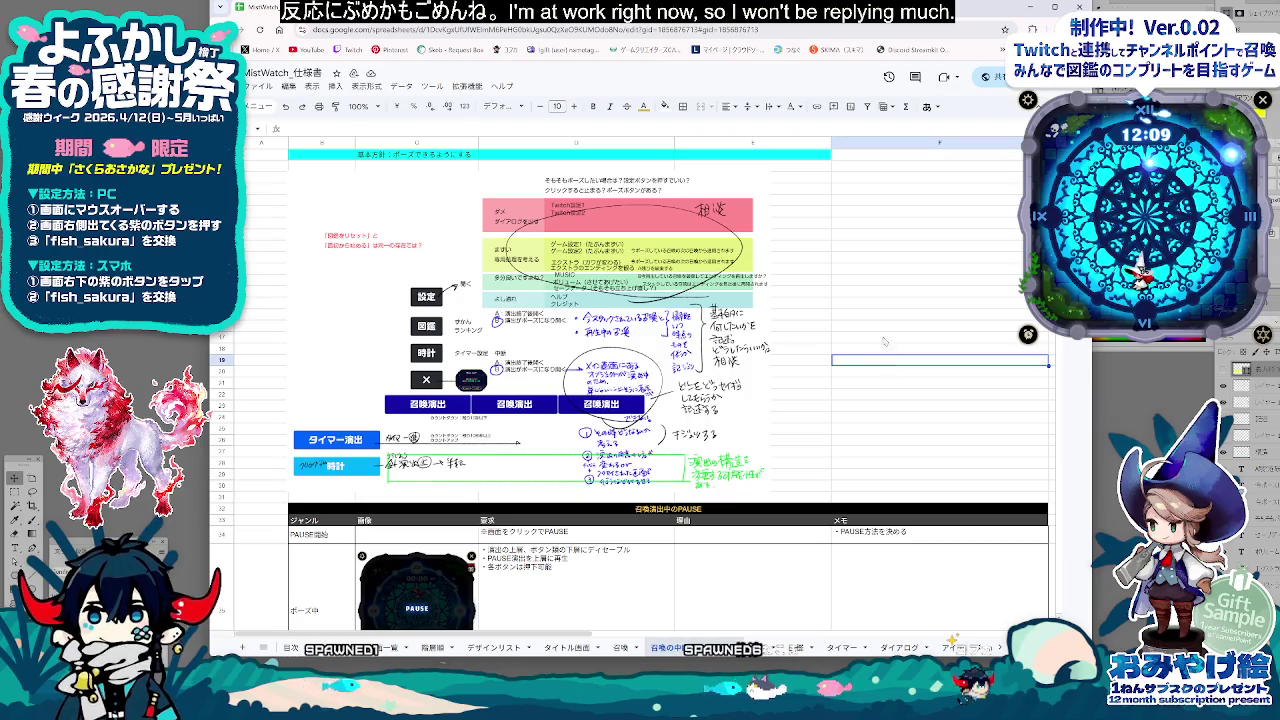
pyautogui.scroll(-5, 630, 390)
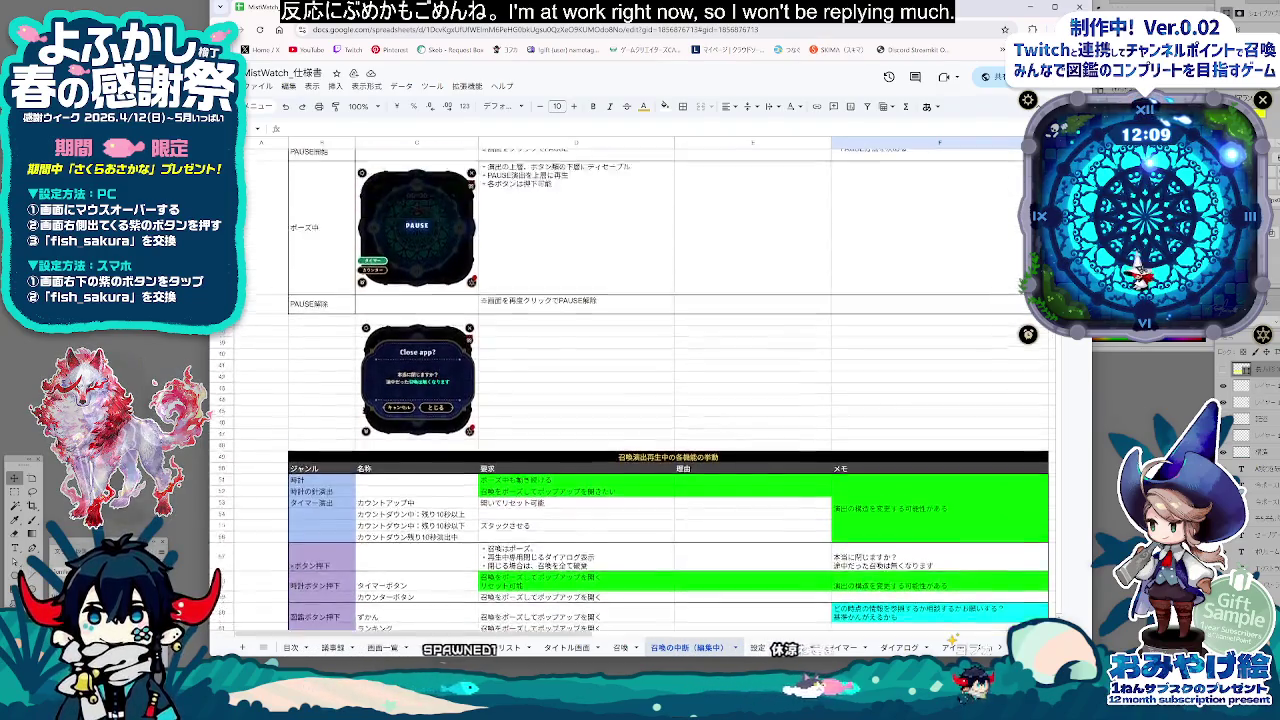
pyautogui.scroll(5, 630, 390)
pyautogui.scroll(-5, 630, 390)
pyautogui.scroll(-2, 630, 390)
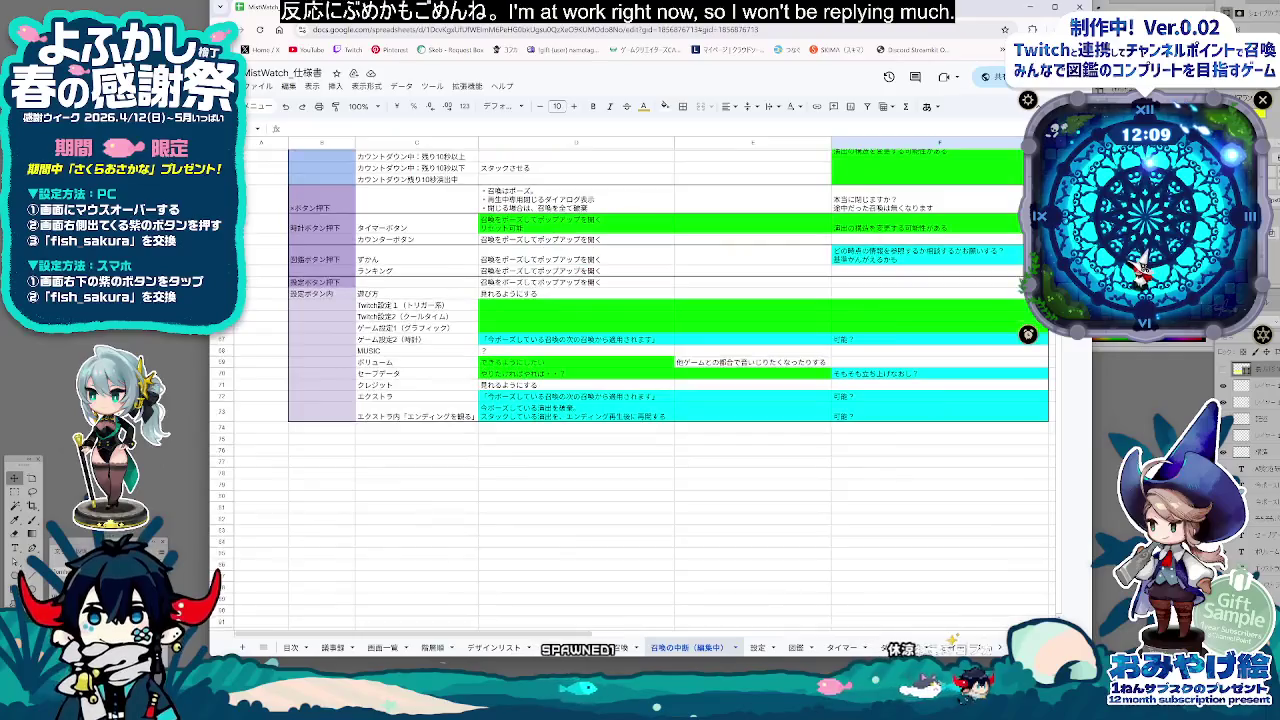
pyautogui.scroll(2, 630, 390)
pyautogui.scroll(-1, 880, 250)
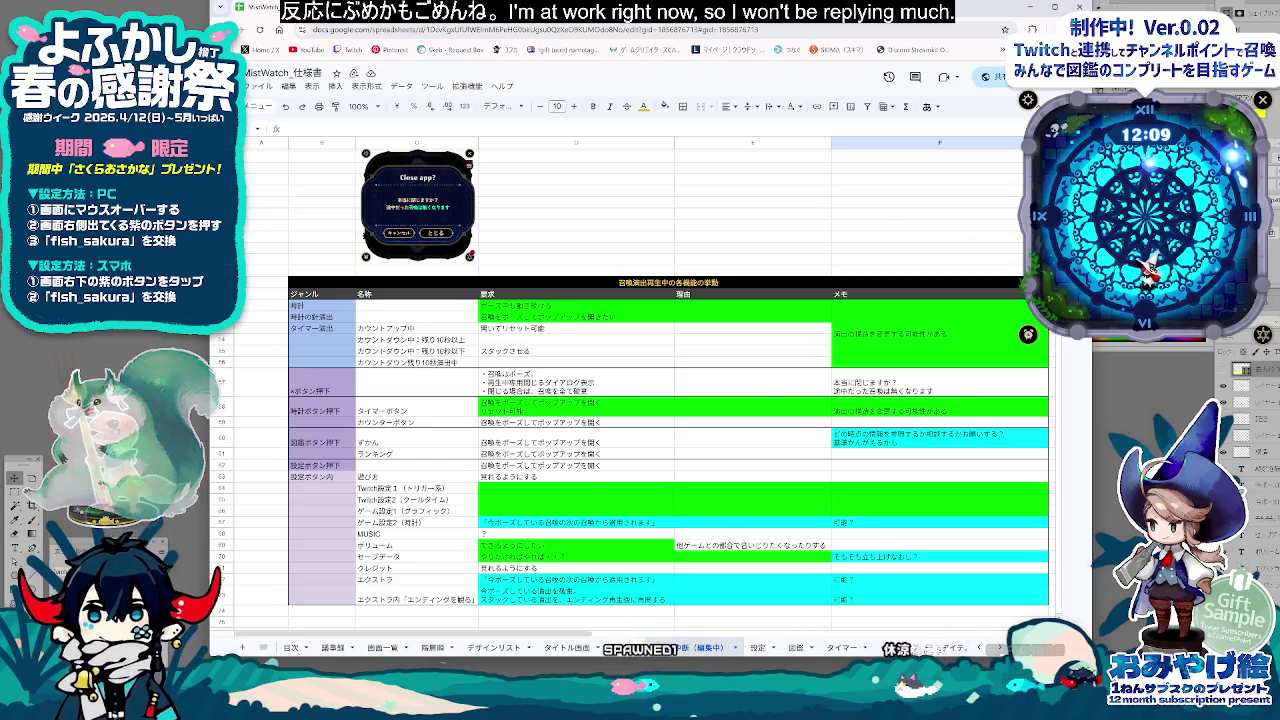
pyautogui.scroll(3, 660, 400)
pyautogui.scroll(-5, 660, 400)
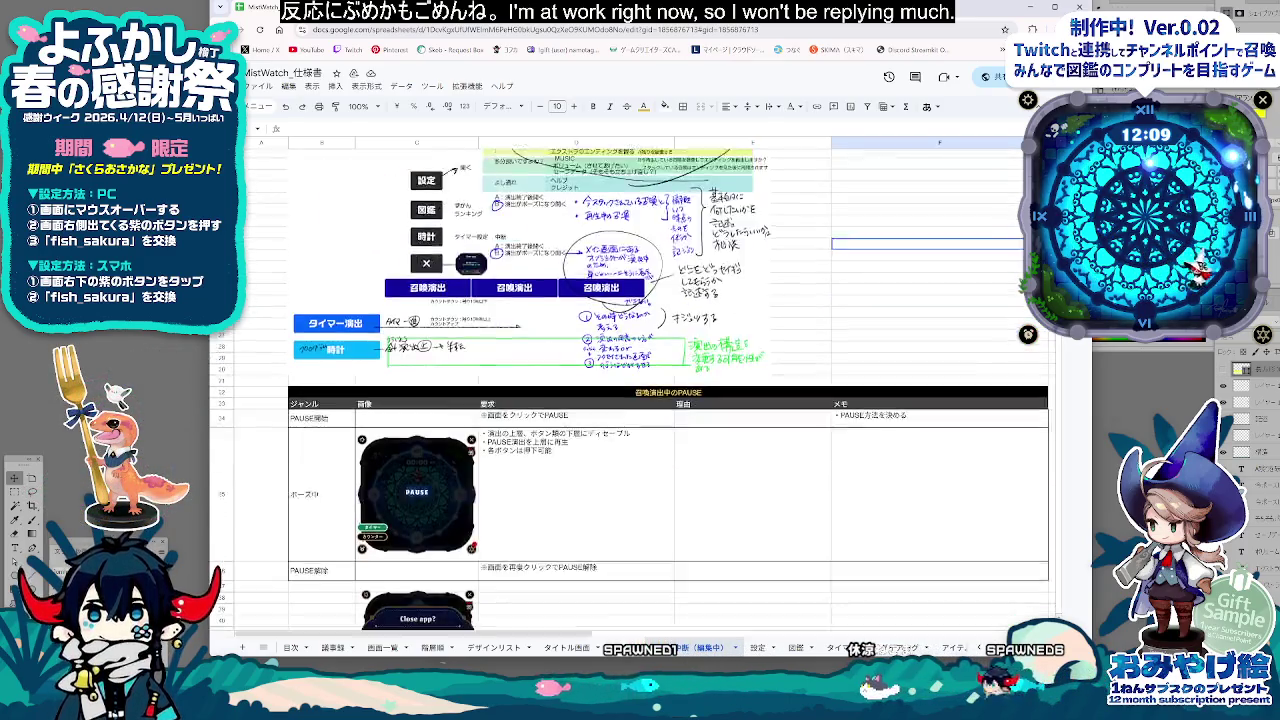
pyautogui.scroll(-5, 660, 400)
pyautogui.scroll(-5, 660, 400)
pyautogui.scroll(-5, 660, 450)
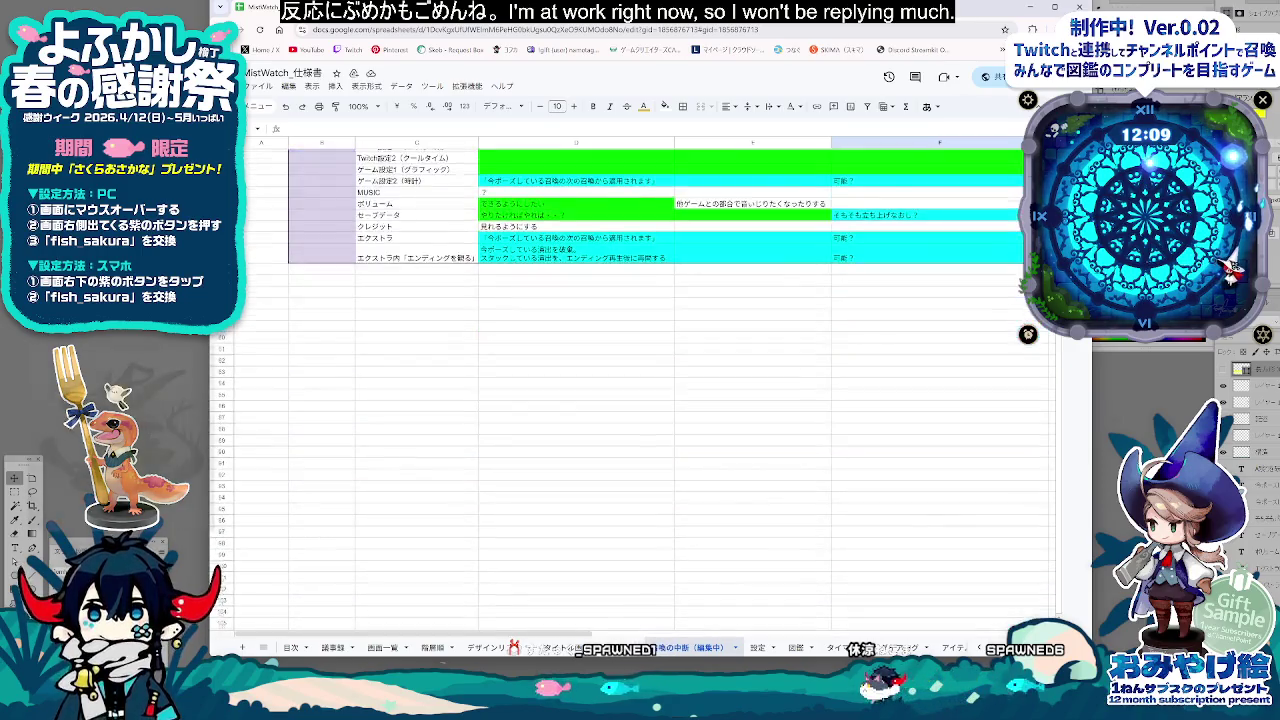
pyautogui.scroll(6, 660, 450)
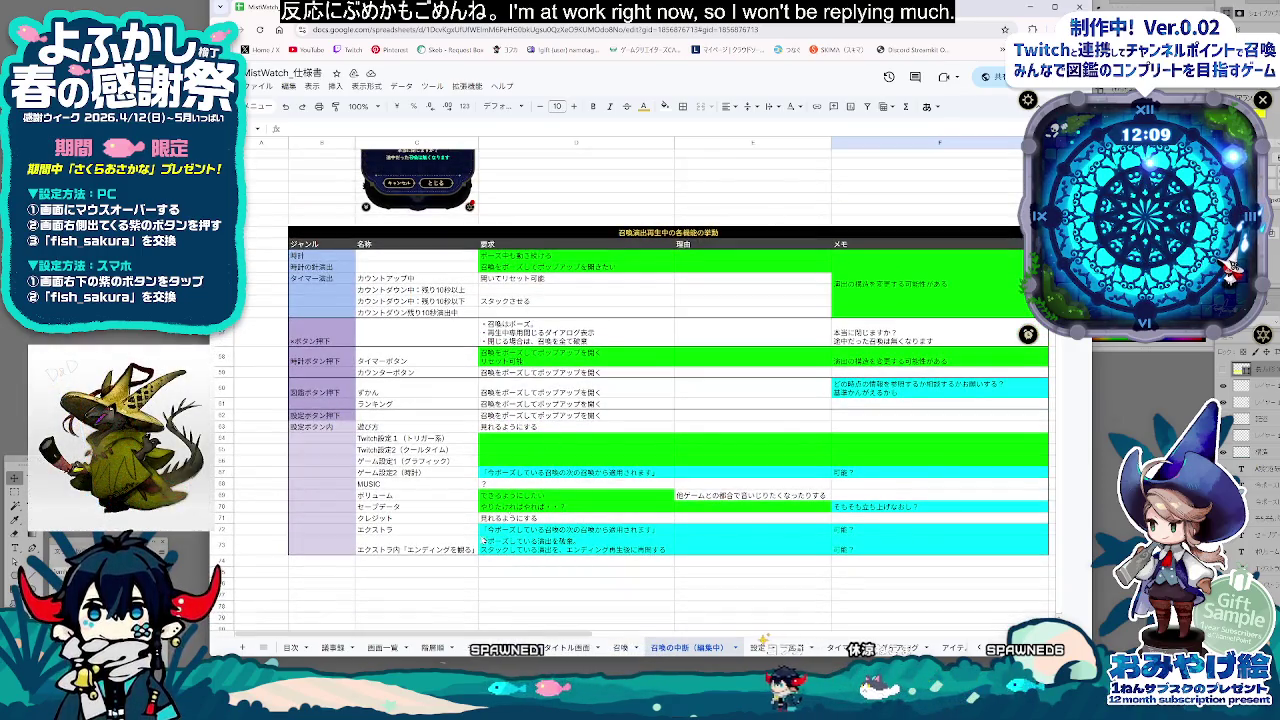
pyautogui.click(494, 563)
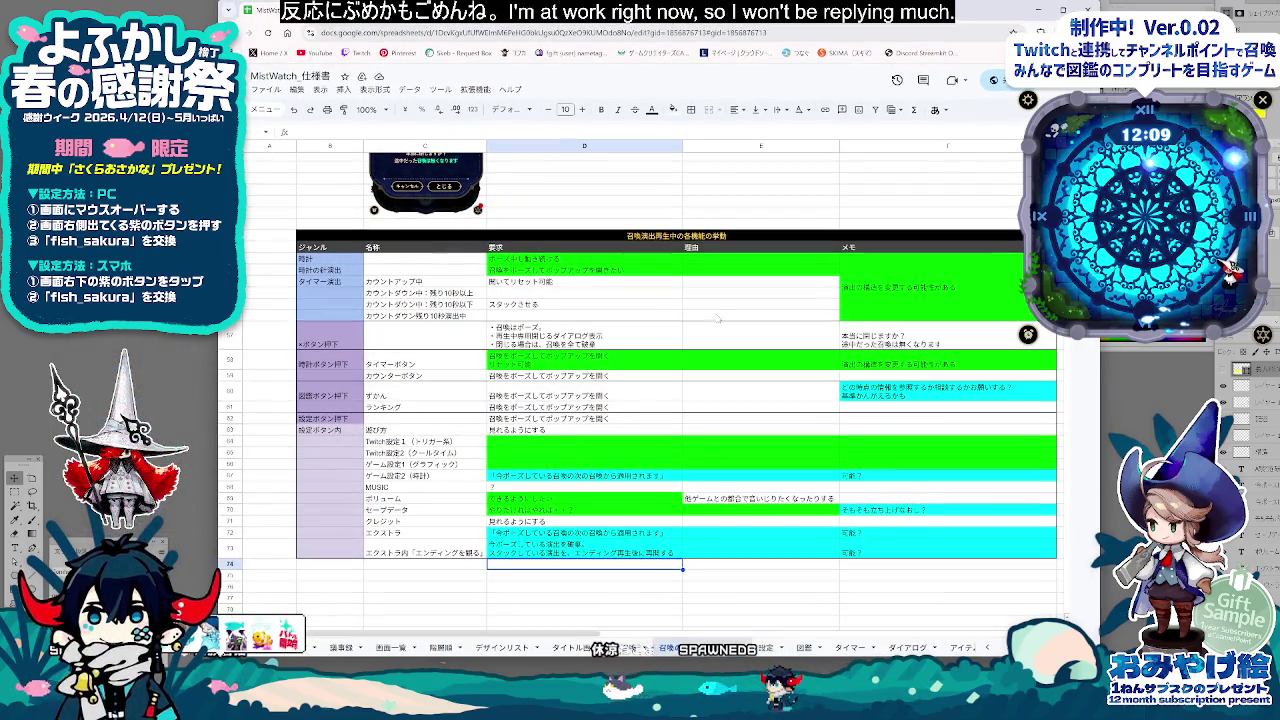
pyautogui.press('Right')
pyautogui.press('Down')
pyautogui.press('Down')
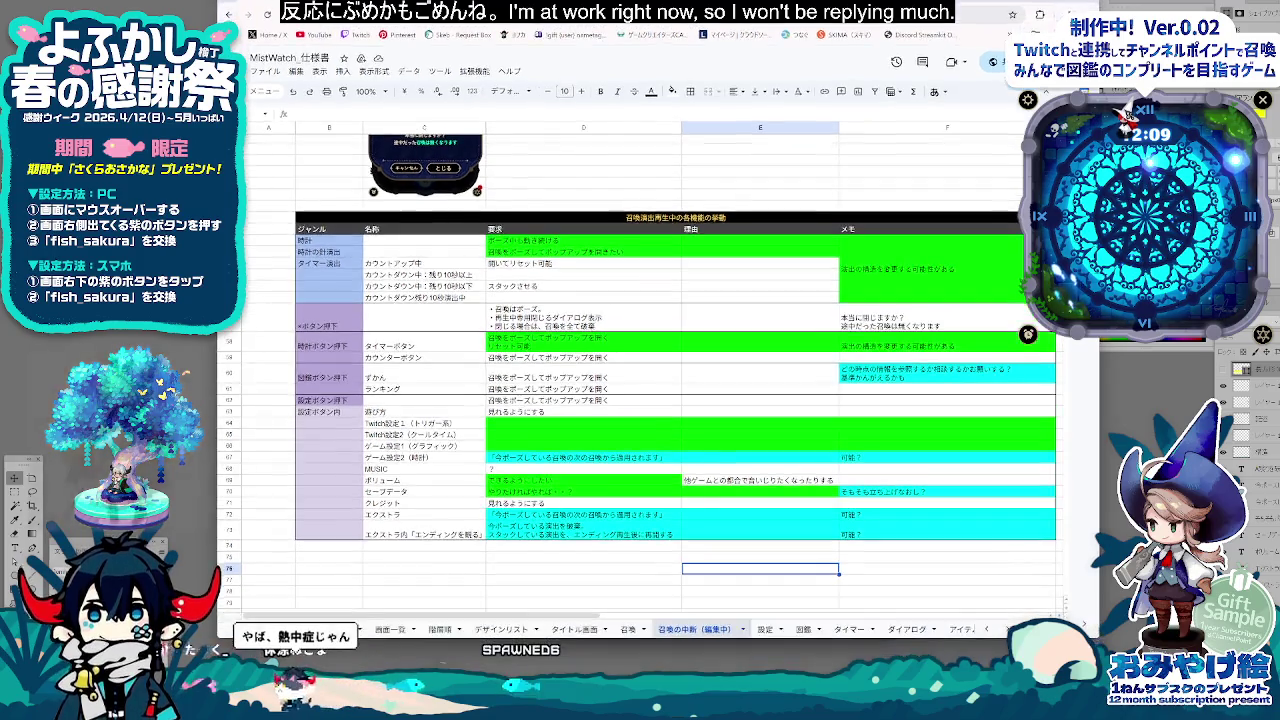
pyautogui.click(638, 538)
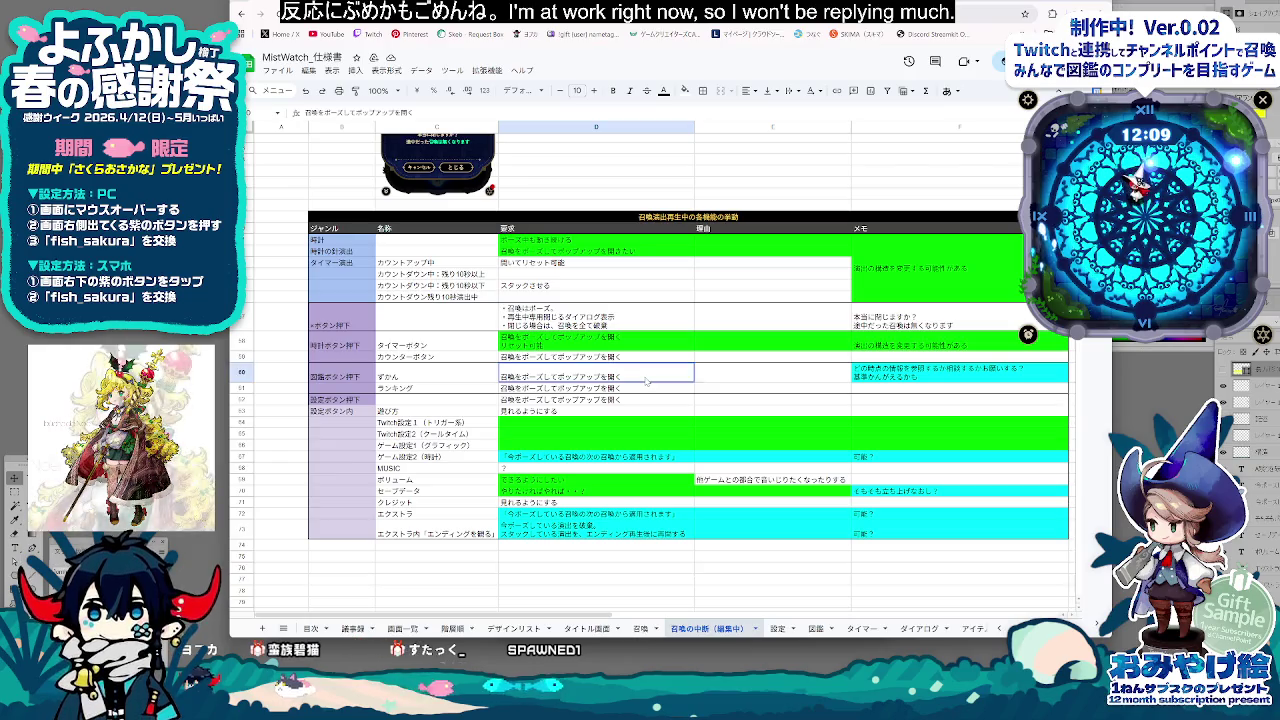
# Prepend 残り10秒にかかる召喚は to the スタックさせる requirement in the 残り10秒以下 row
pyautogui.click(532, 274)
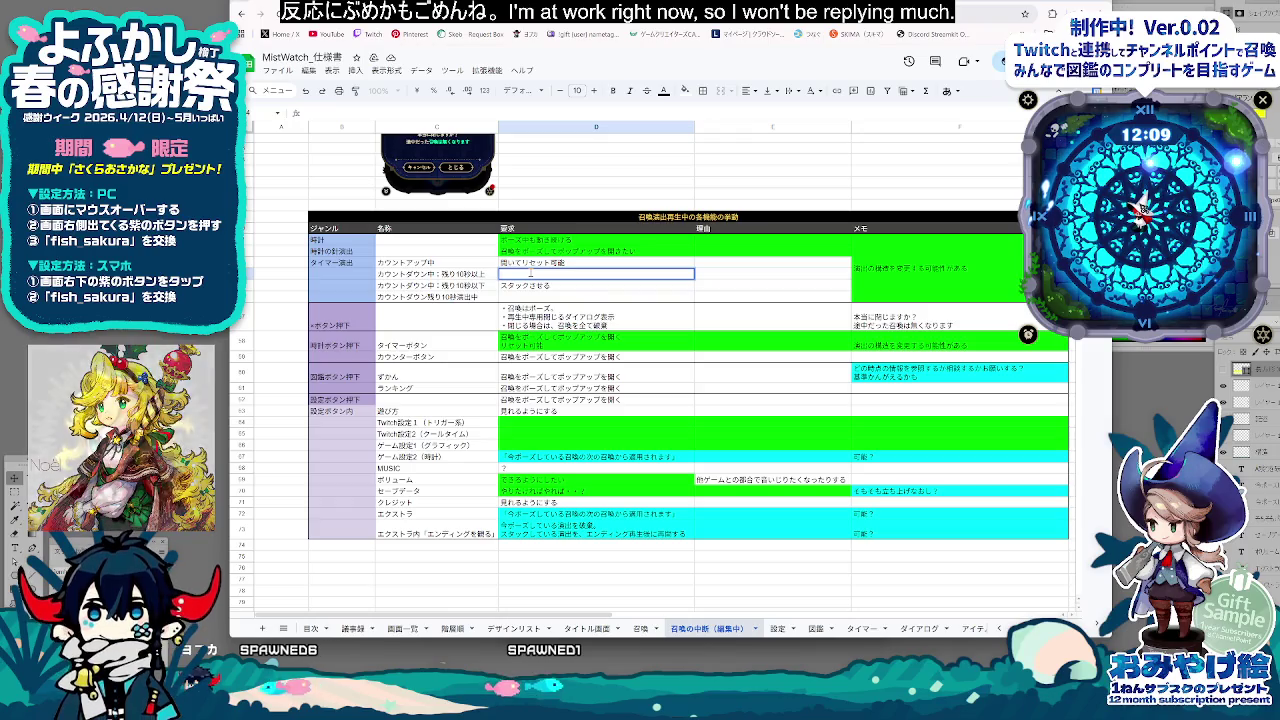
pyautogui.press('Left')
pyautogui.press('Left')
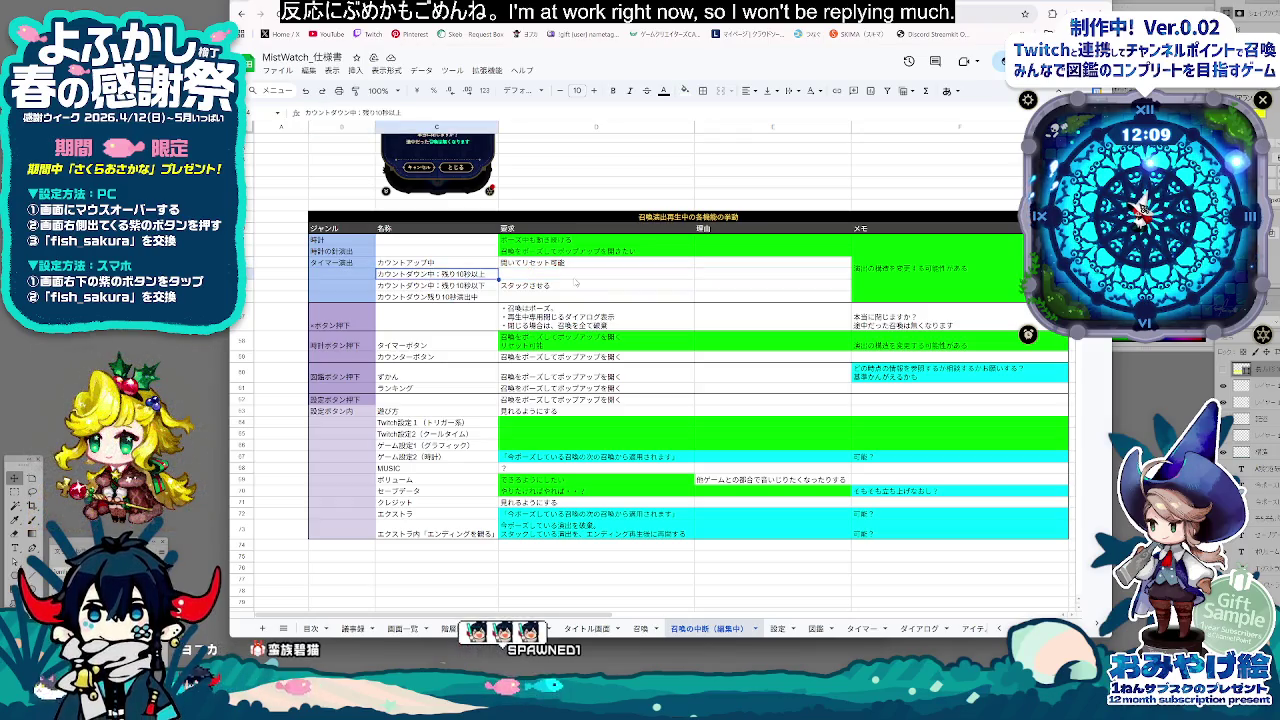
pyautogui.press('Right')
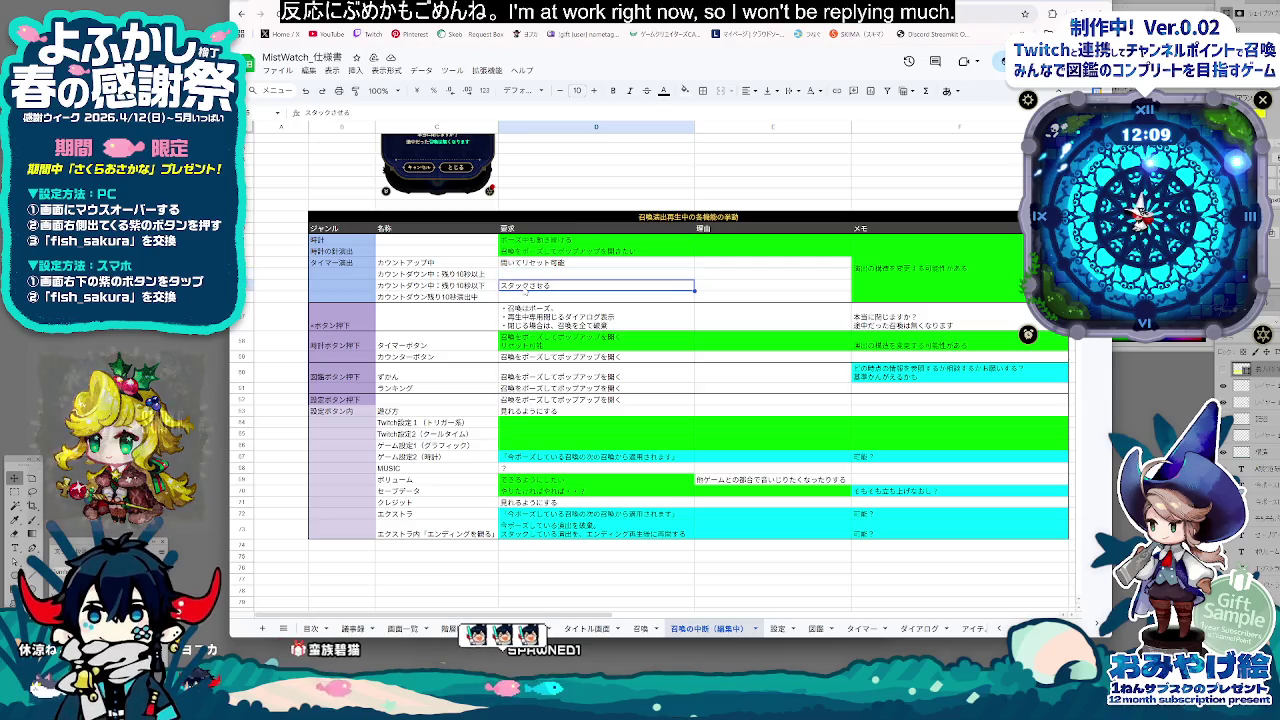
pyautogui.doubleClick(526, 287)
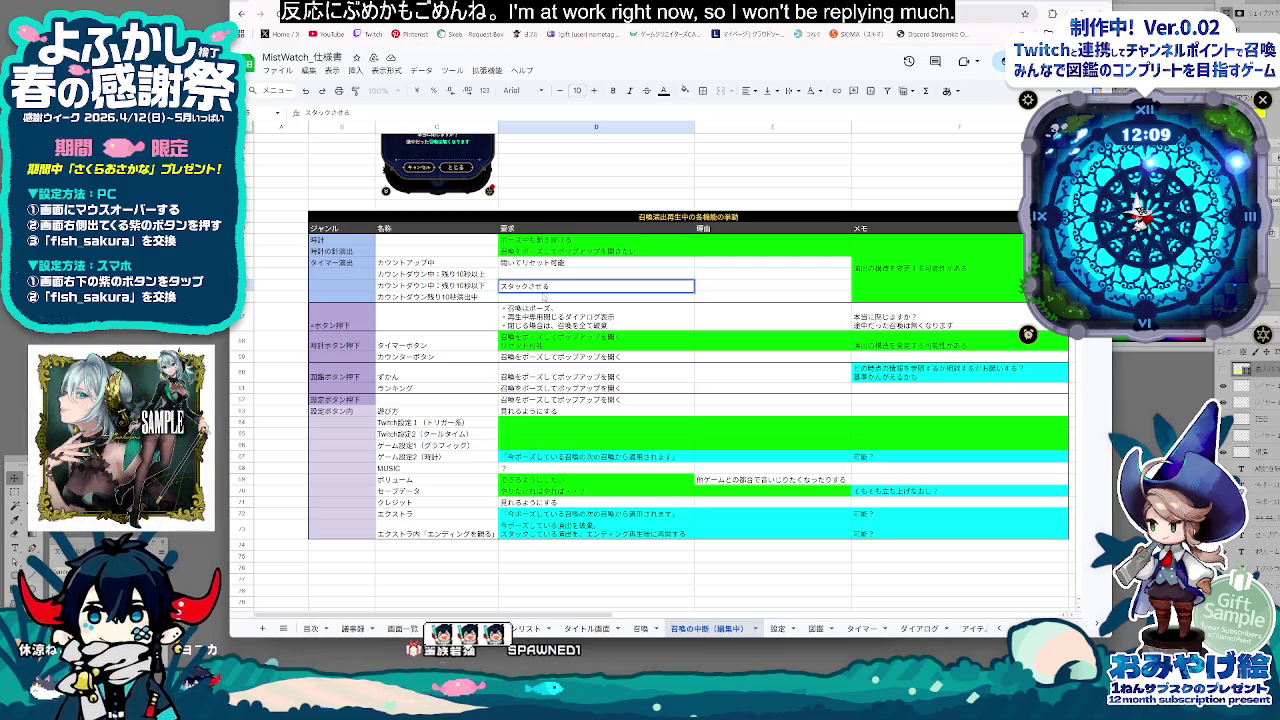
pyautogui.write('10びょう')
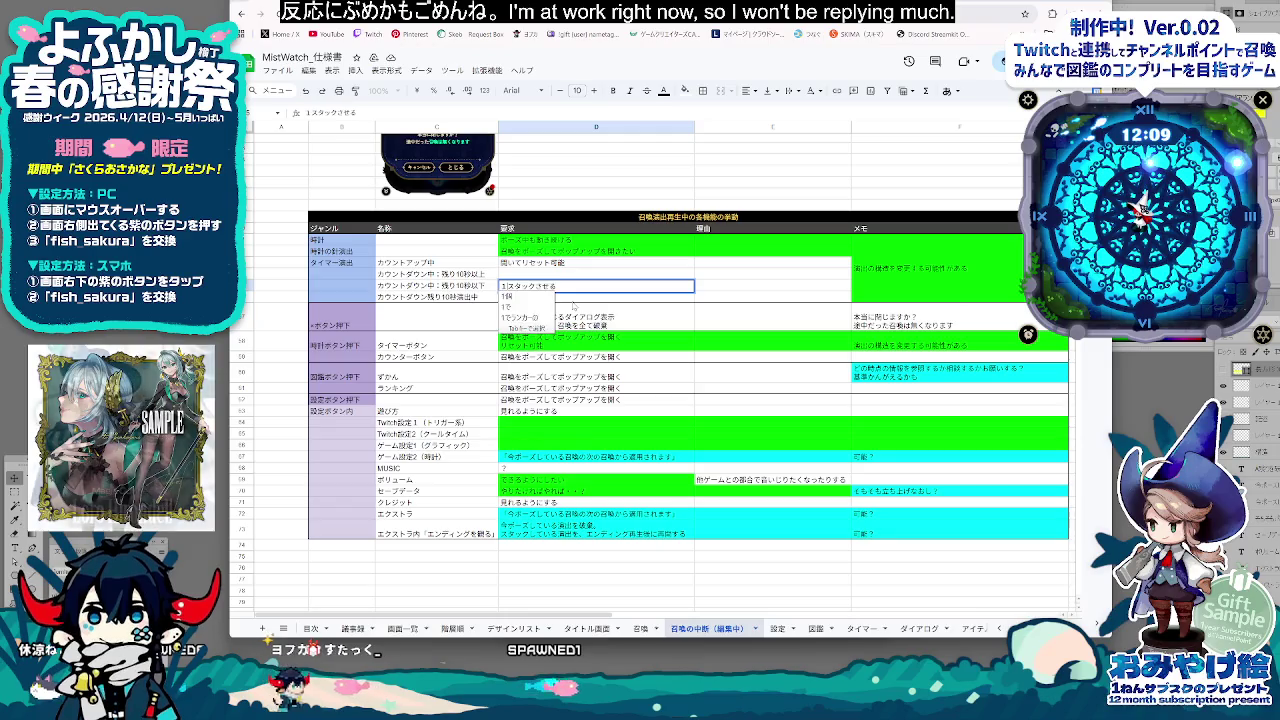
pyautogui.press('space')
pyautogui.press('Return')
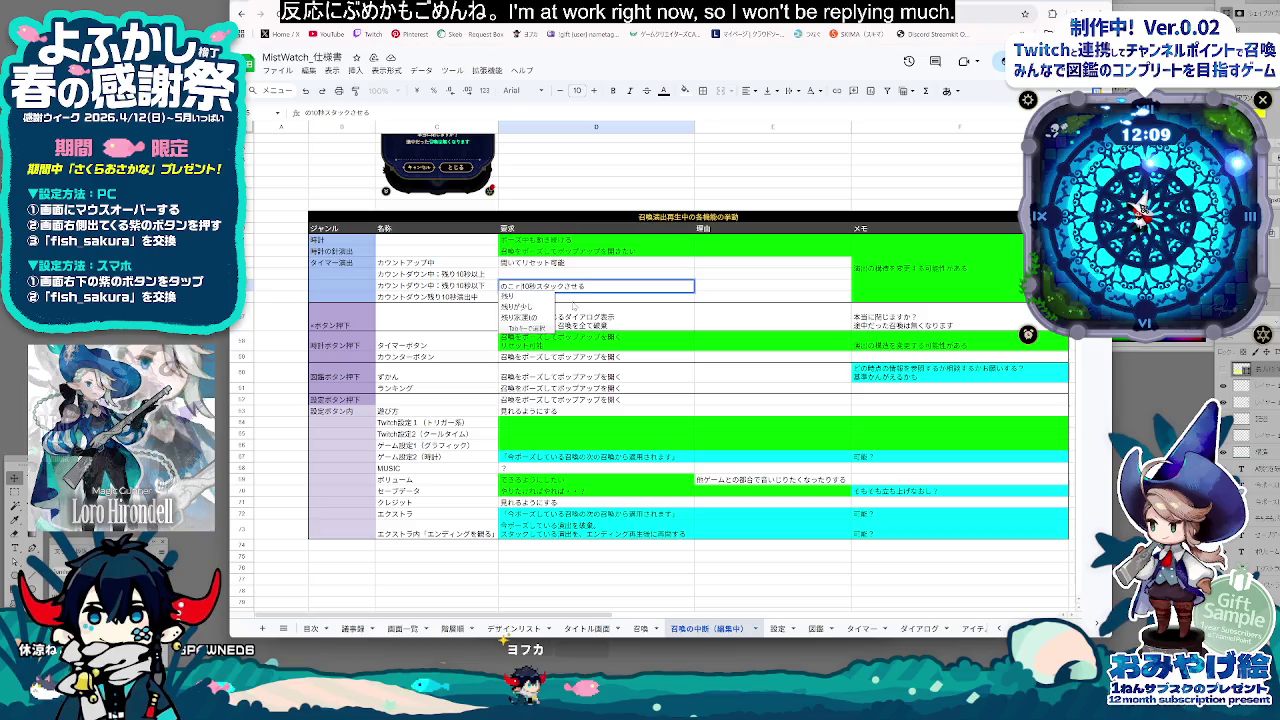
pyautogui.write('残り10秒に')
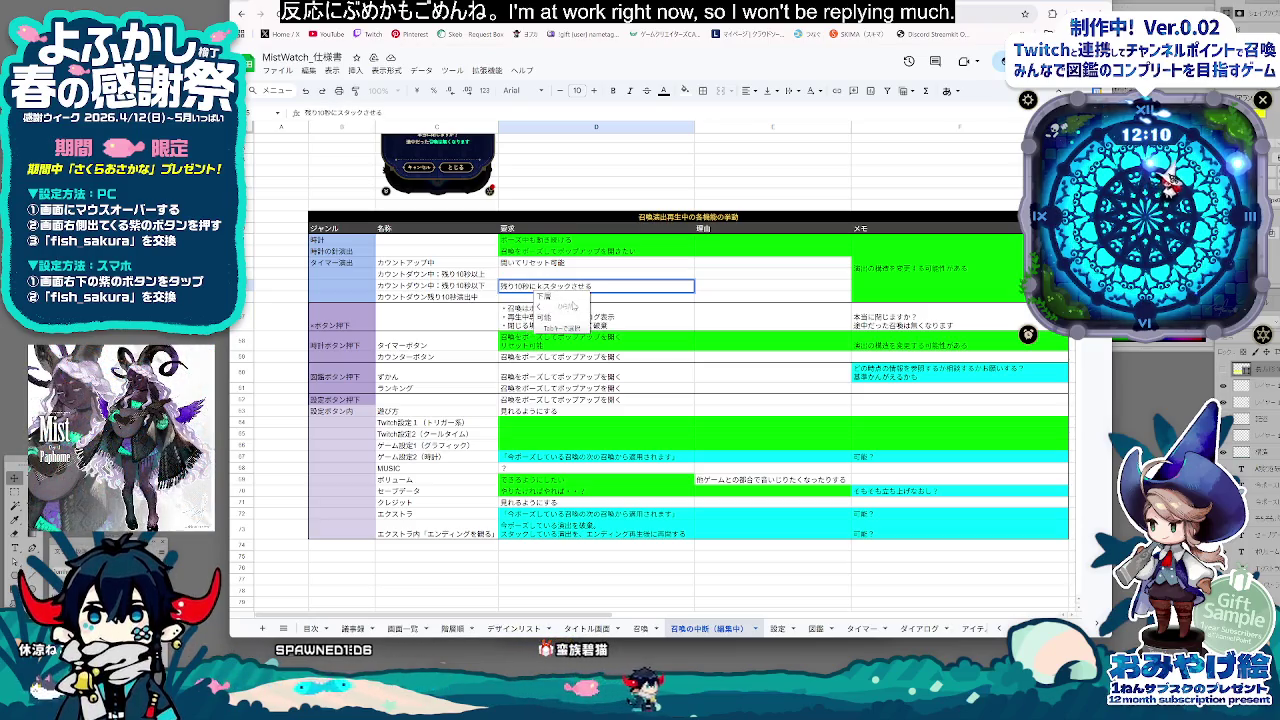
pyautogui.write('かかる')
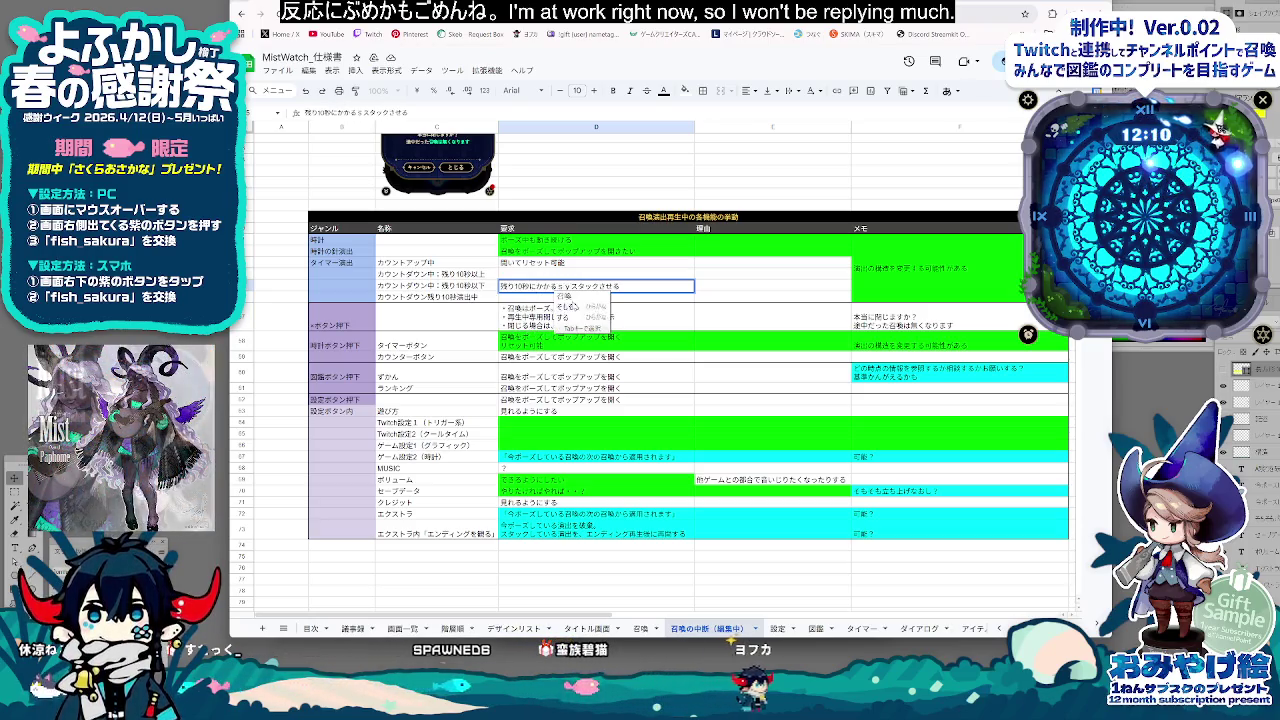
pyautogui.write('召喚は')
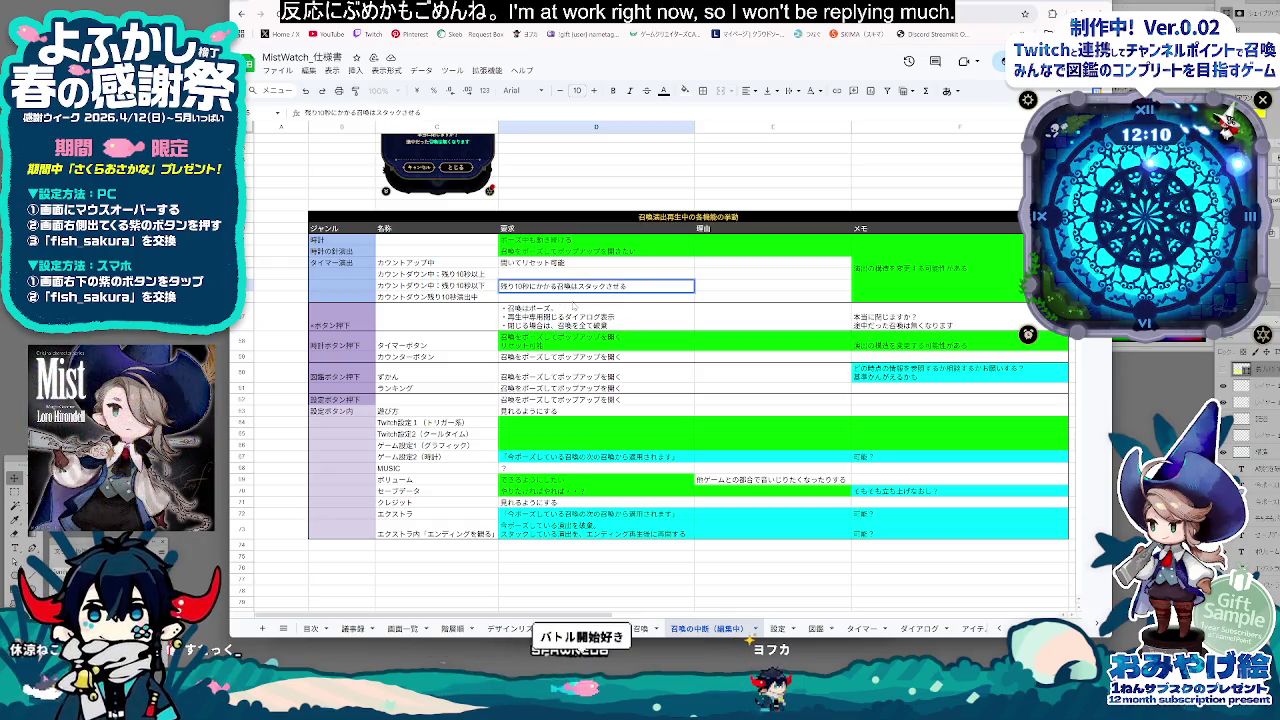
pyautogui.click(617, 345)
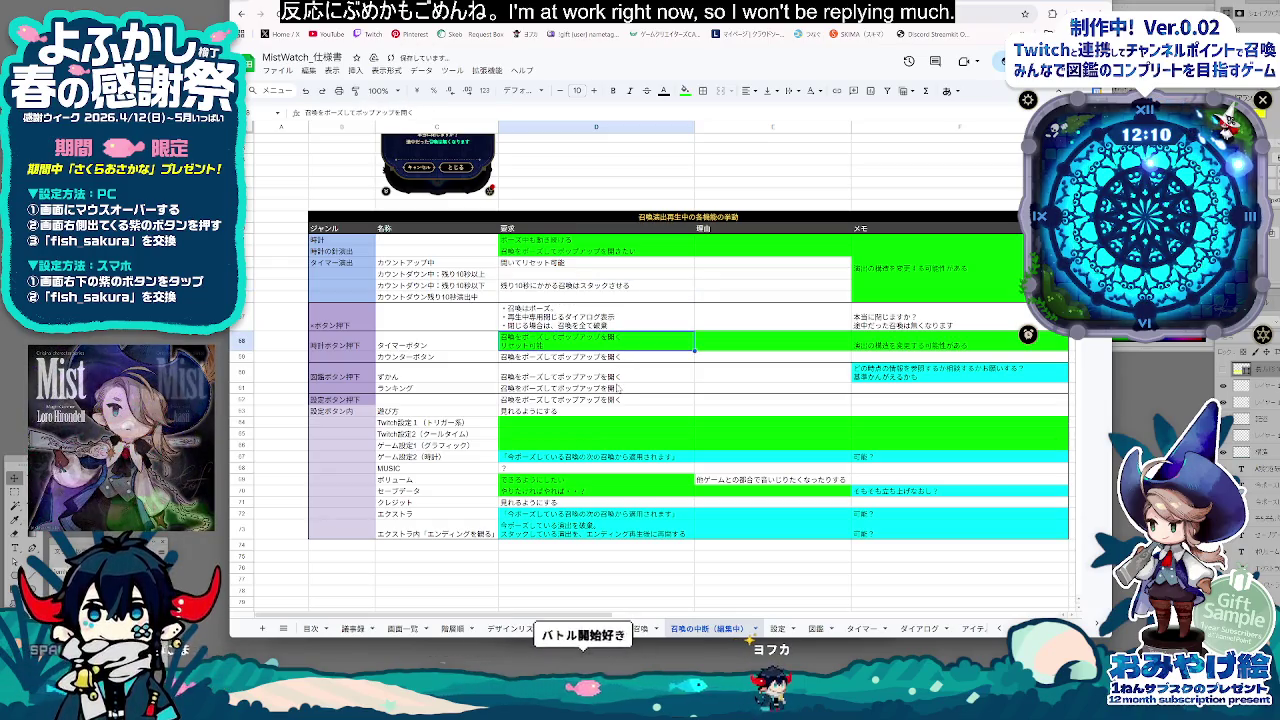
pyautogui.click(614, 399)
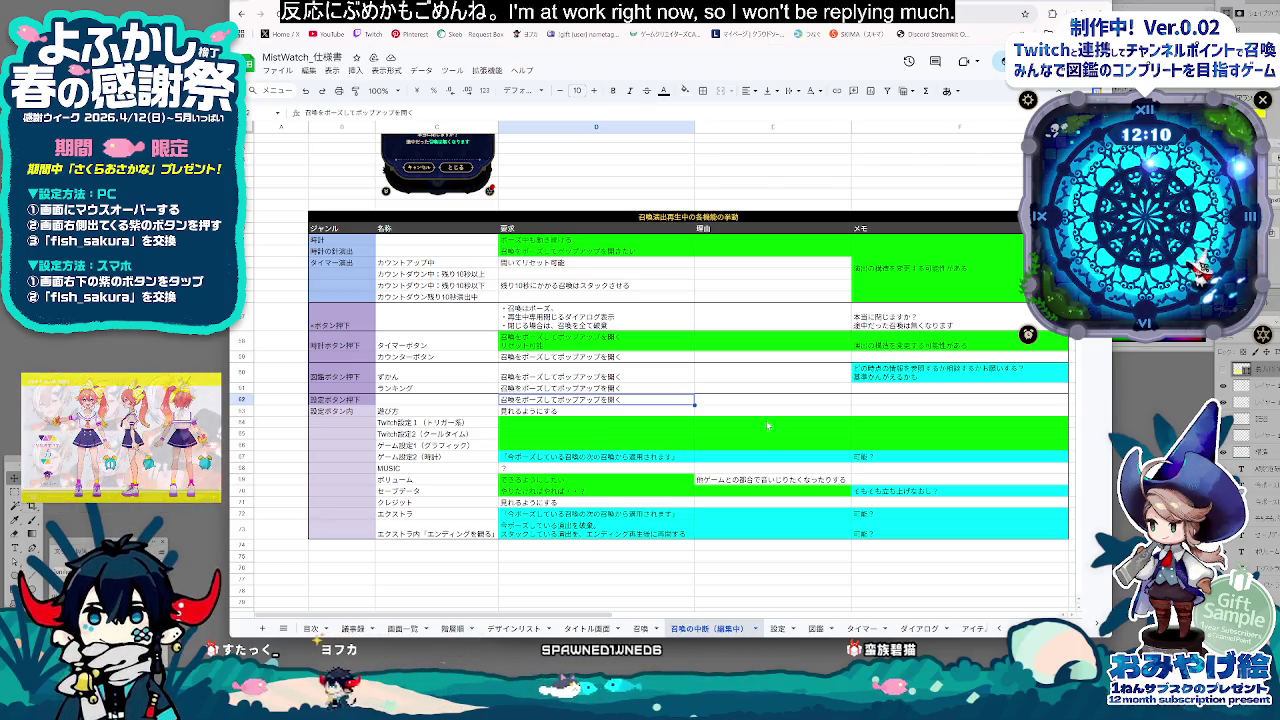
# Start a ポーズ不可 draft in the empty カウントダウン残り10秒演出中 requirement cell
pyautogui.press('Down')
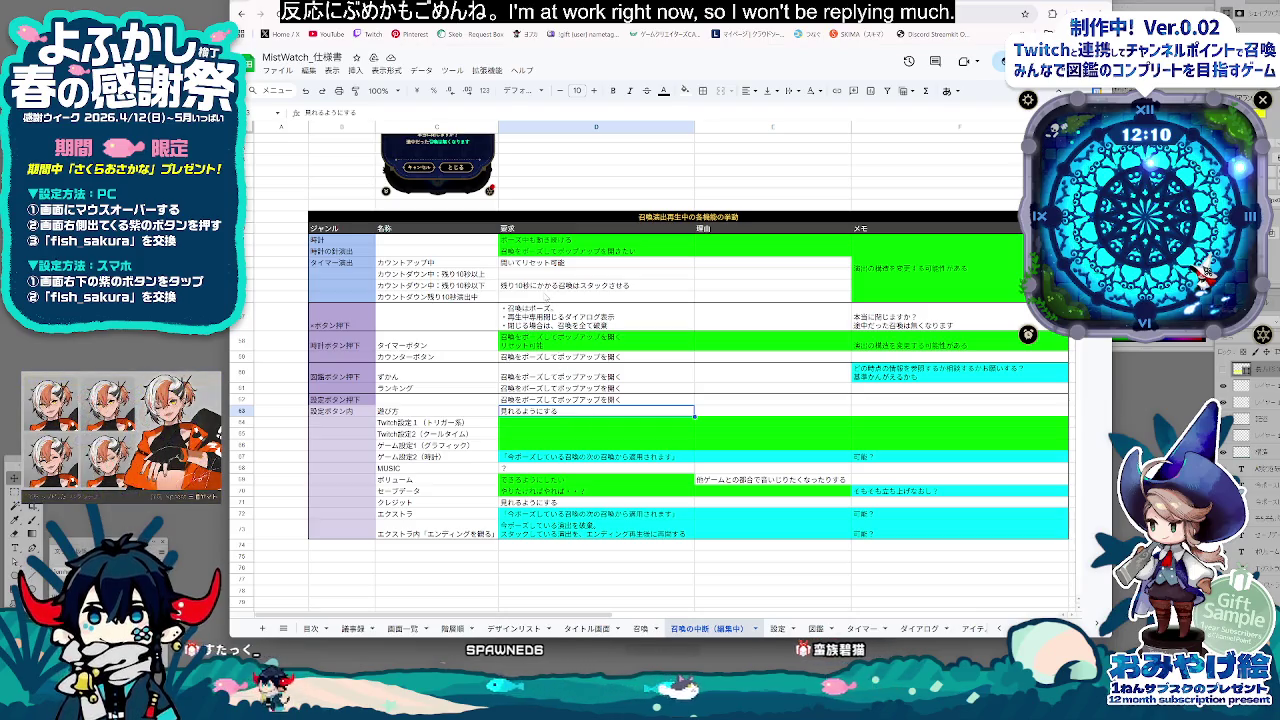
pyautogui.click(547, 296)
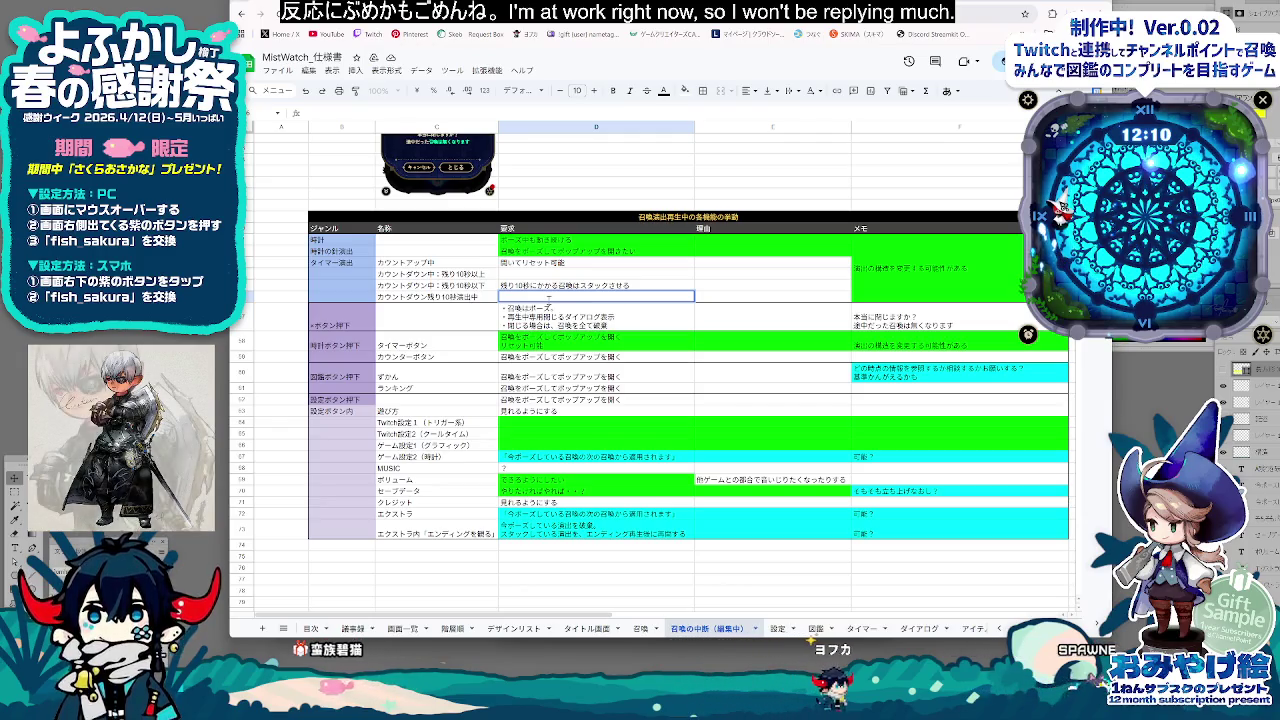
pyautogui.write('ぽーず')
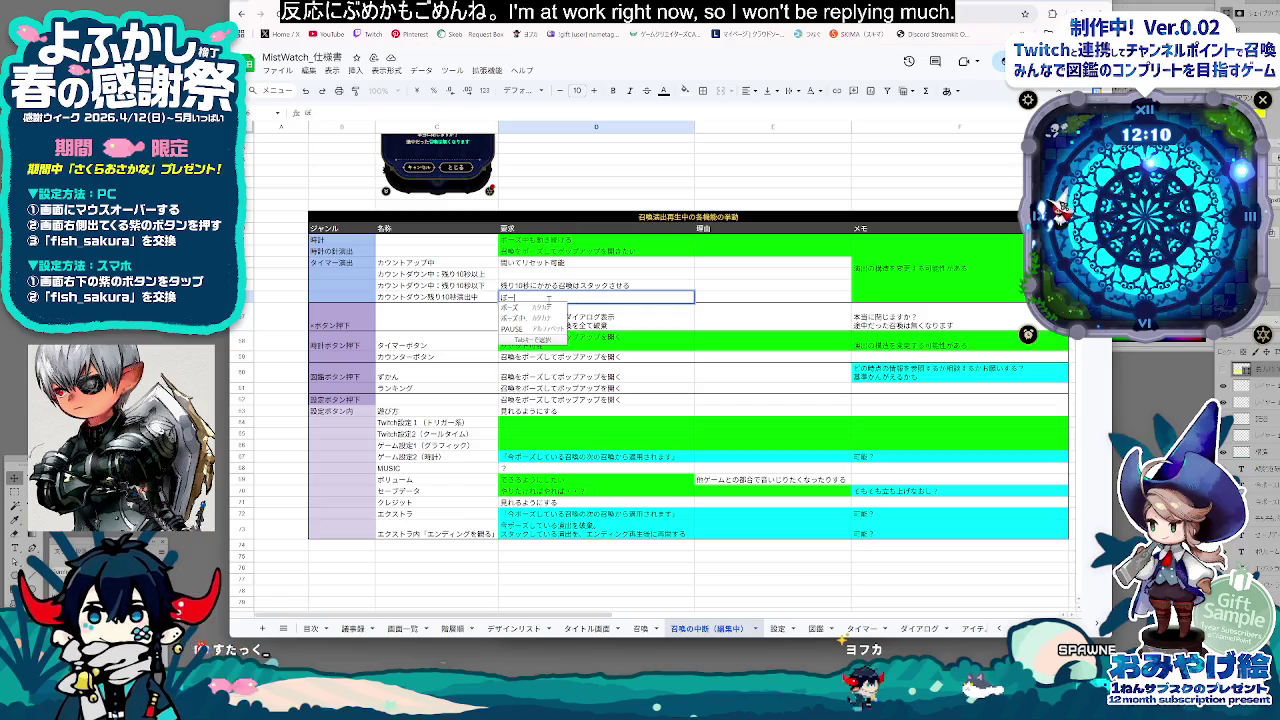
pyautogui.press('BackSpace')
pyautogui.press('BackSpace')
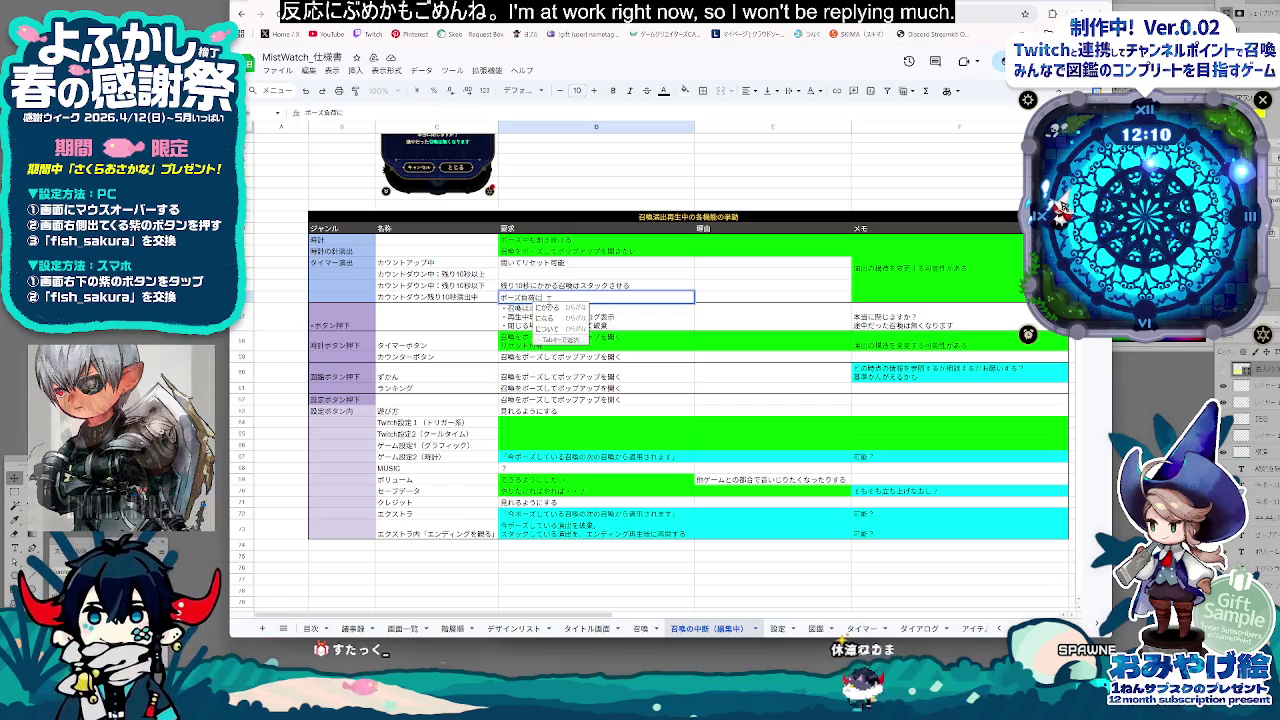
pyautogui.write('ふか')
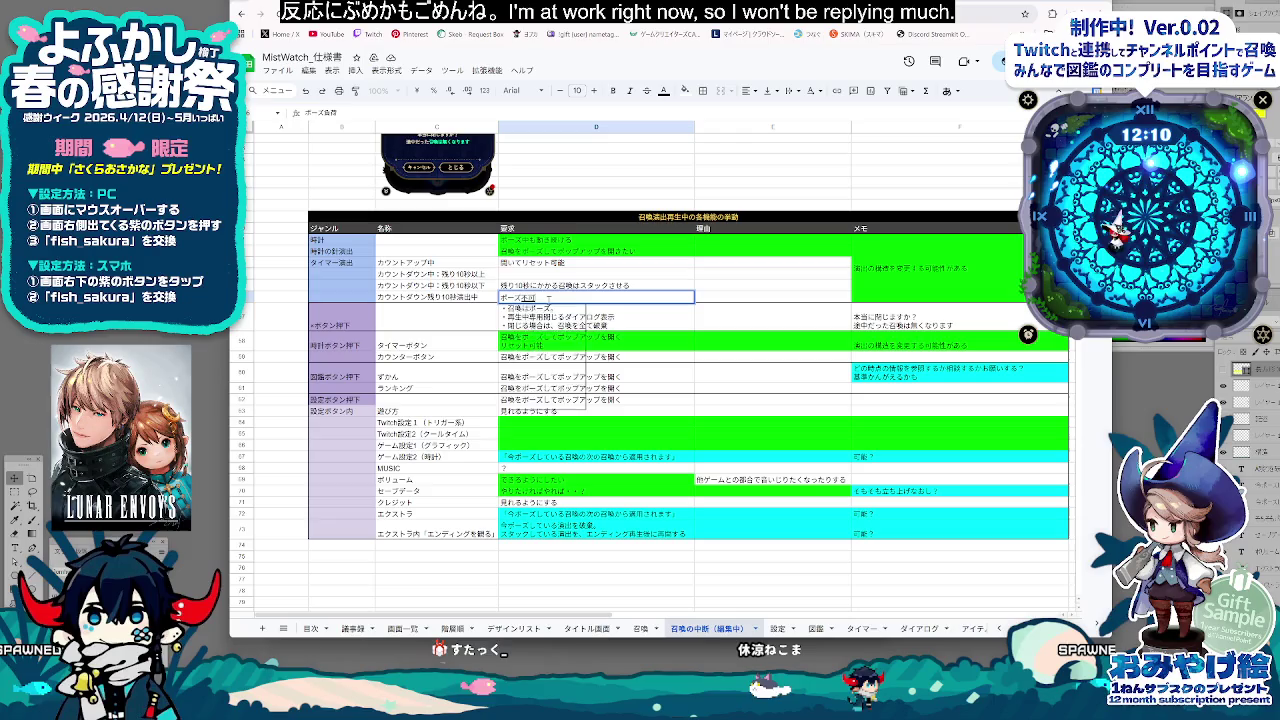
pyautogui.press('space')
pyautogui.press('Return')
pyautogui.write('にしよ')
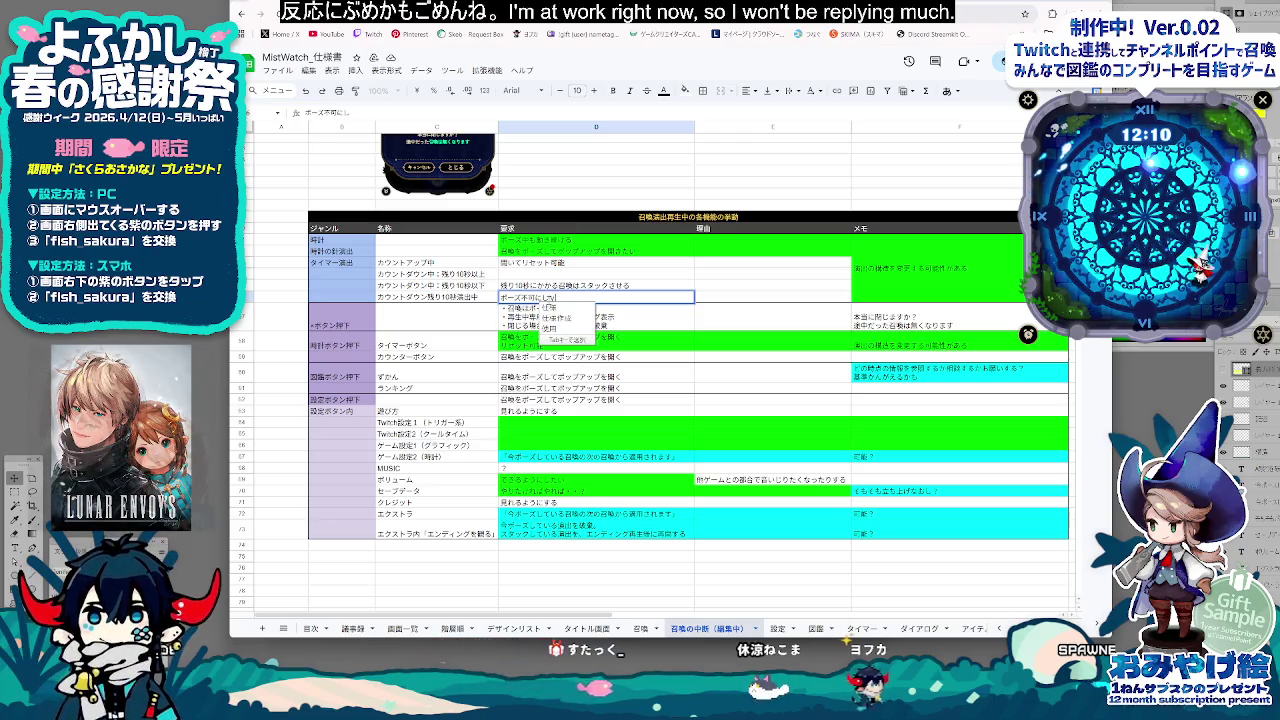
pyautogui.write('っかな～？いや')
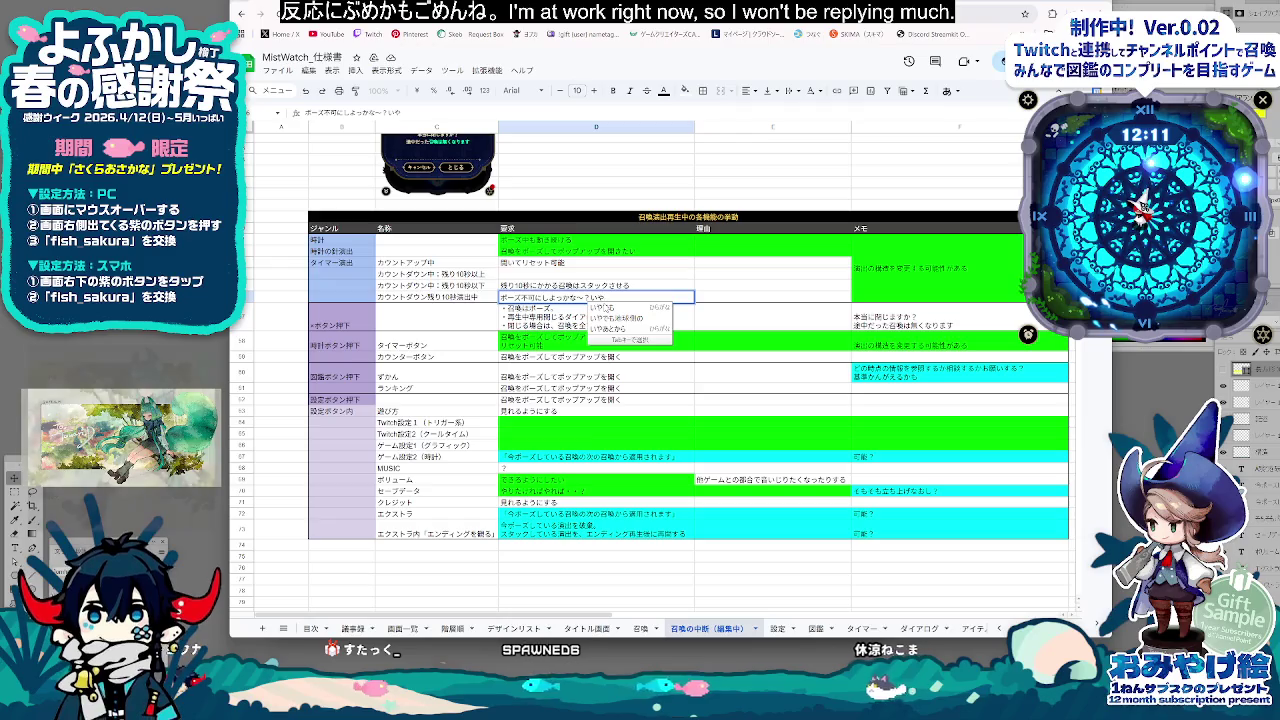
# Replace the draft with ポーズできる。 and commit the requirement
pyautogui.press('BackSpace')
pyautogui.press('BackSpace')
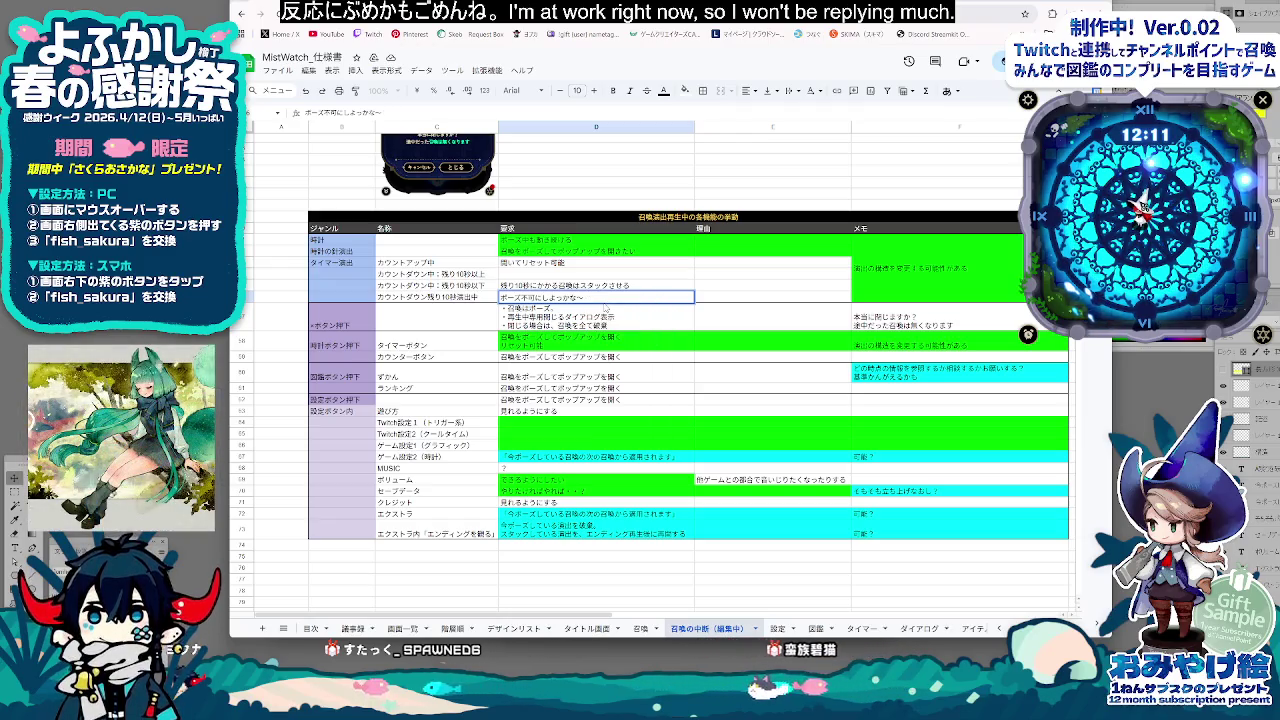
pyautogui.write('できり')
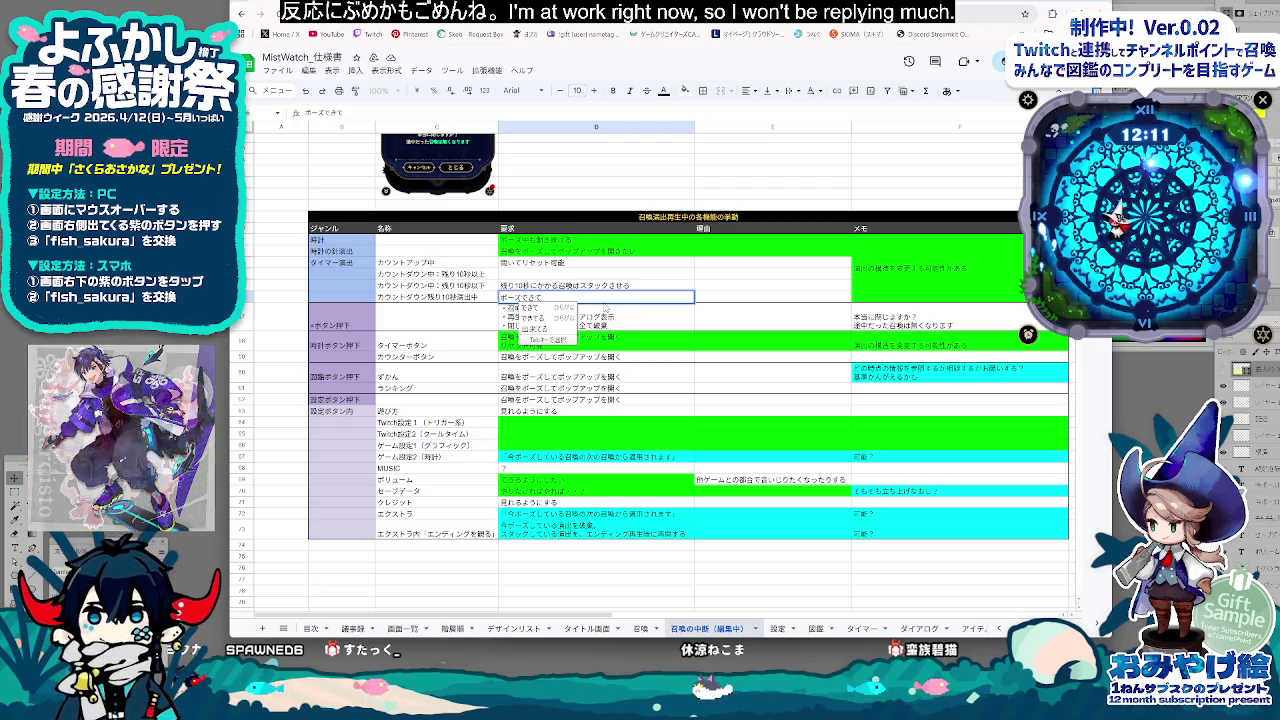
pyautogui.press('BackSpace')
pyautogui.write('る')
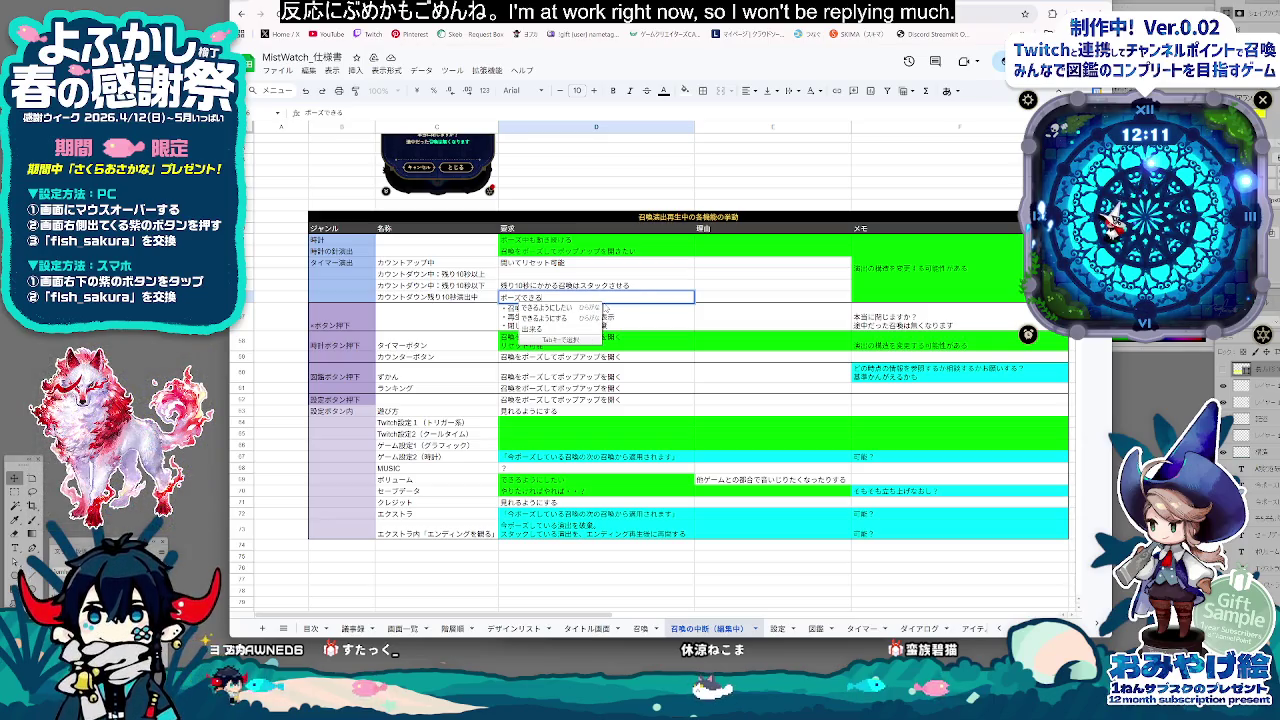
pyautogui.write('。')
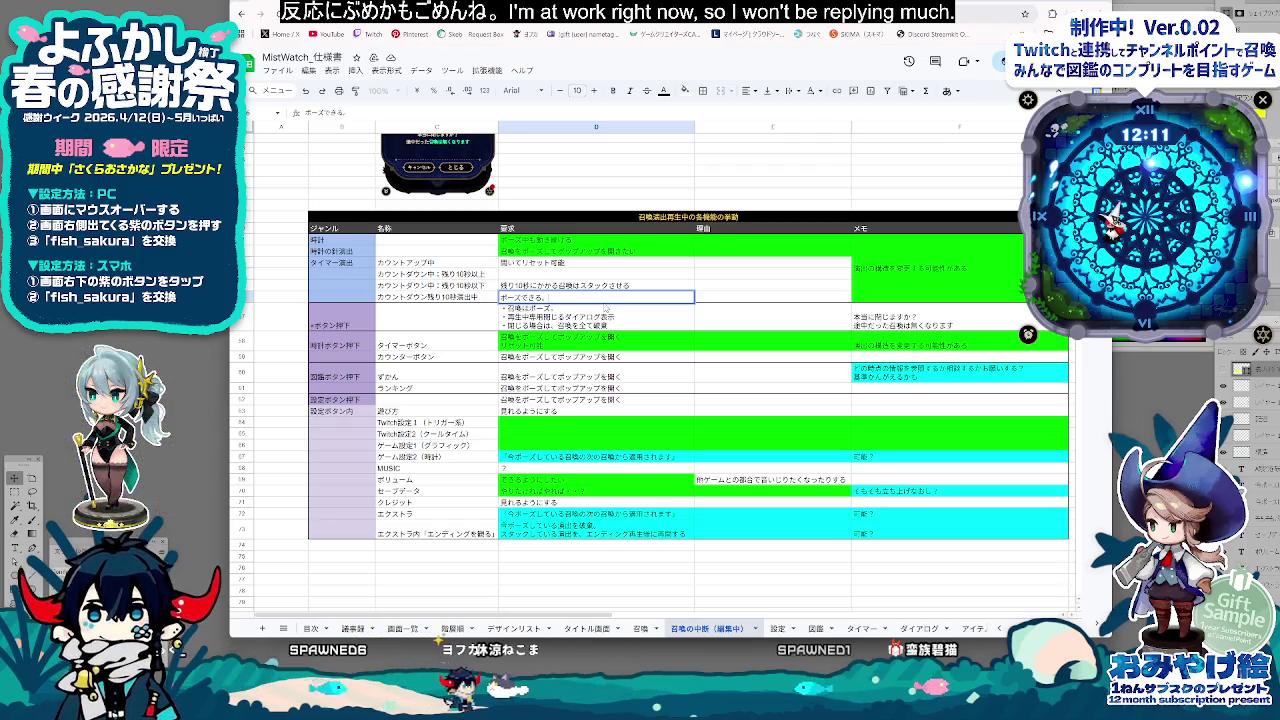
pyautogui.hotkey('alt', 'Return')
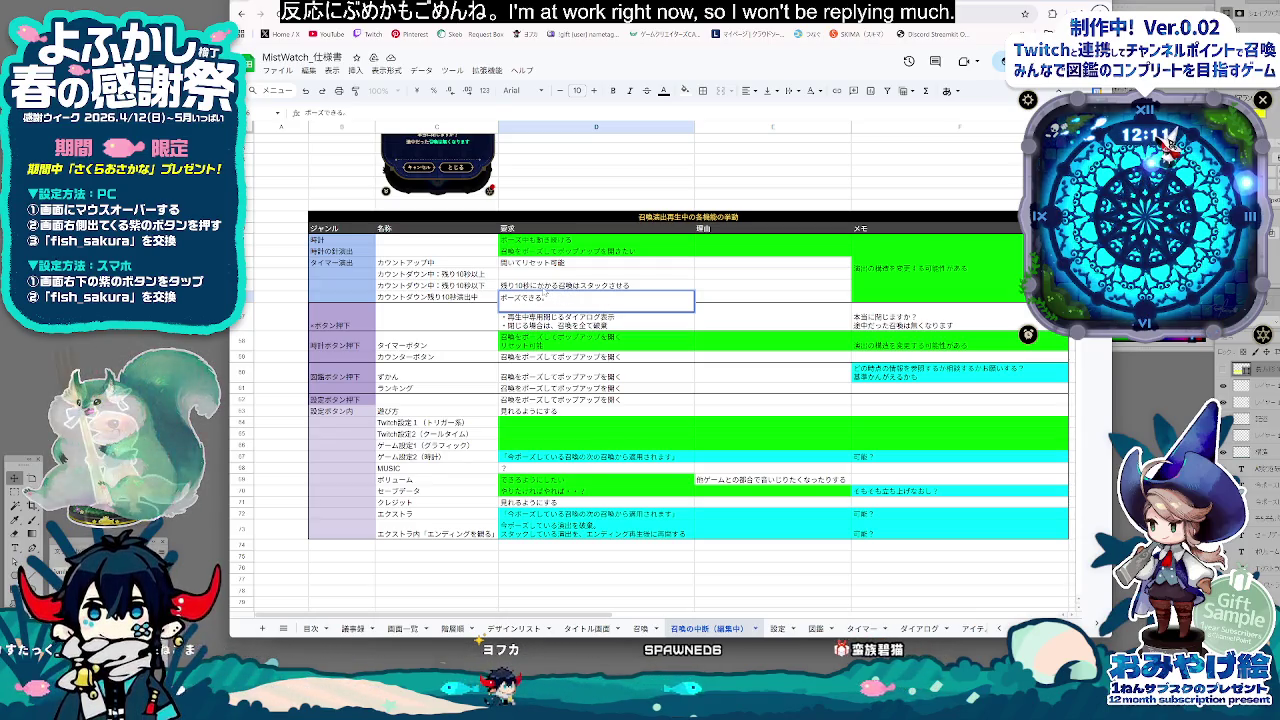
pyautogui.click(524, 287)
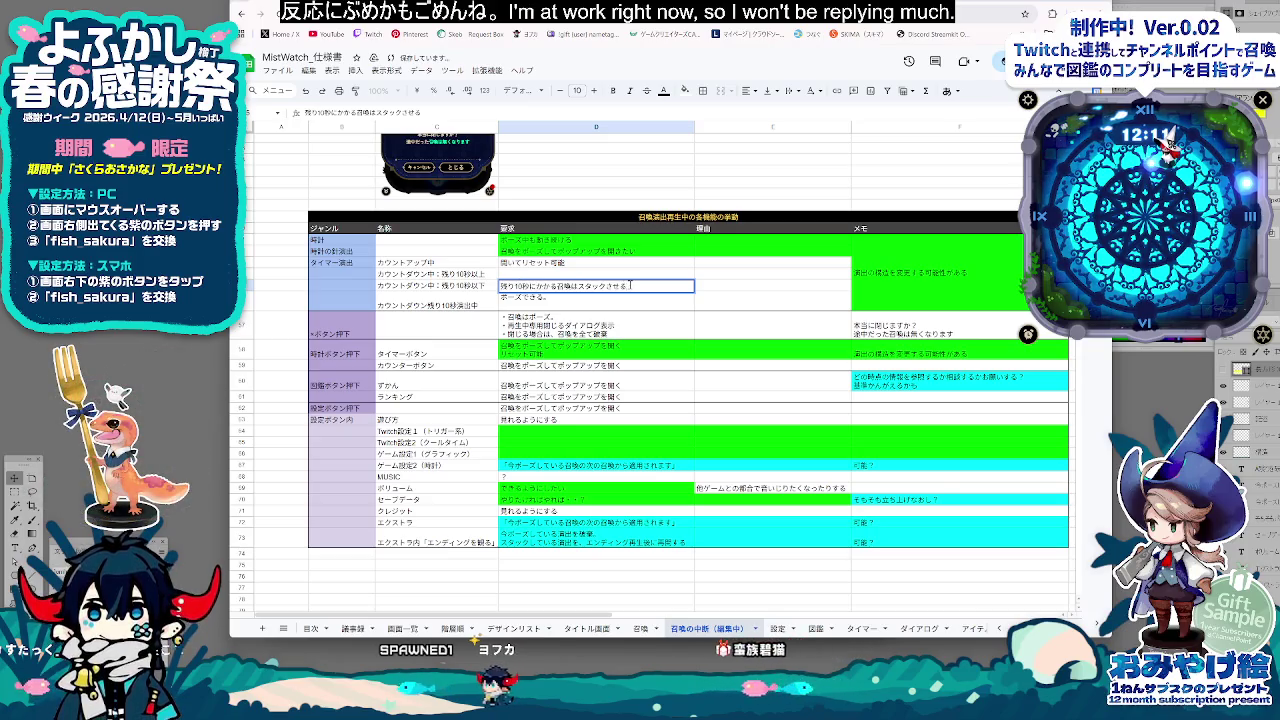
# Draft an extra line in the countdown pause requirement, then discard the unfinished edit with Esc
pyautogui.click(550, 300)
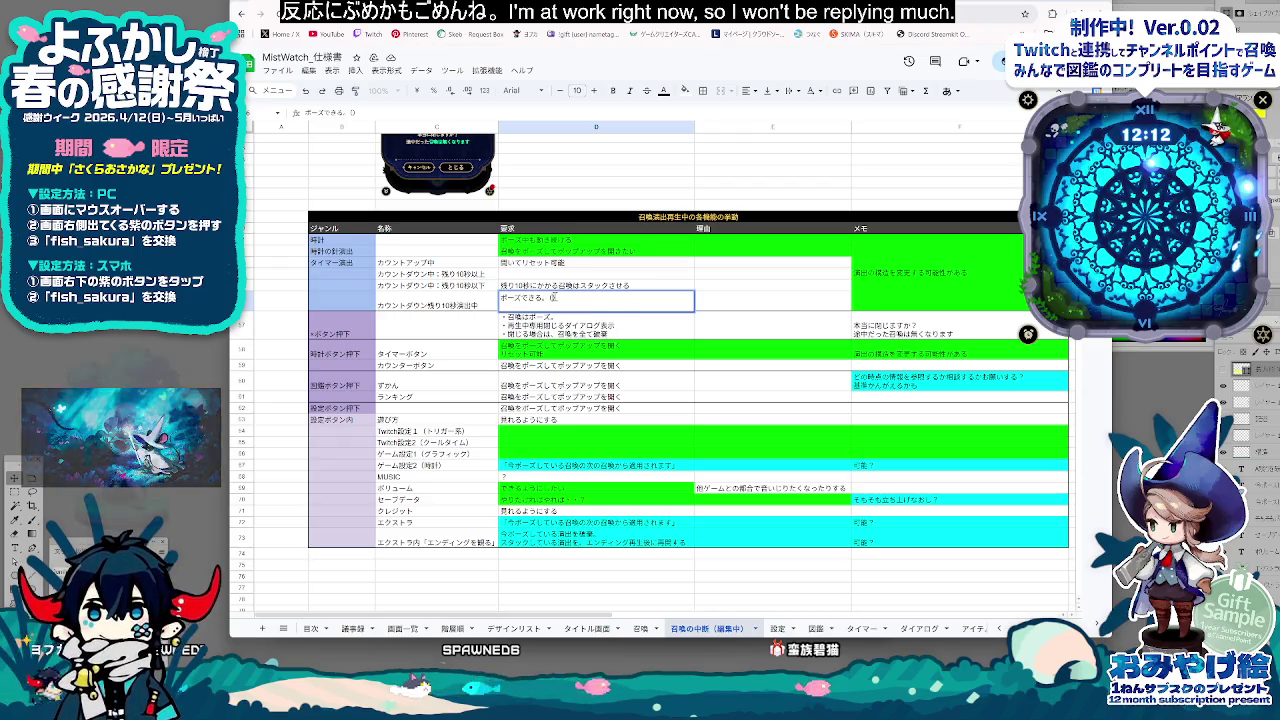
pyautogui.write('こがぽー')
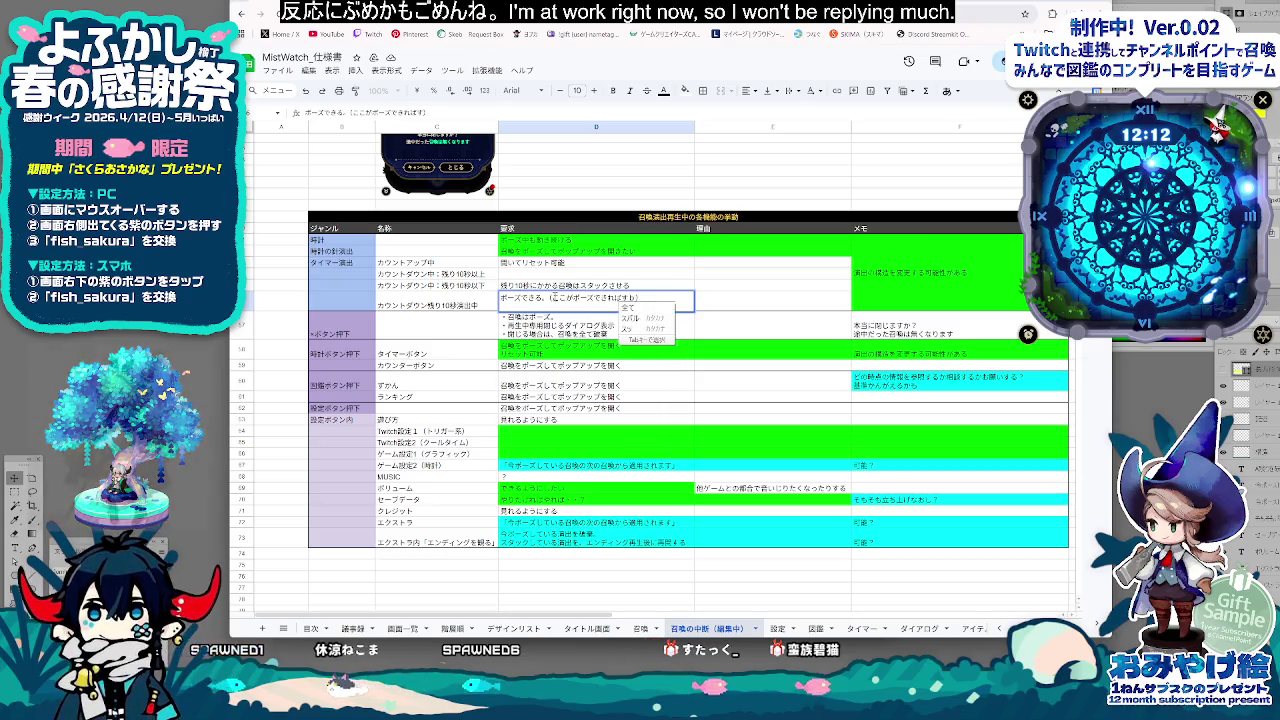
pyautogui.write('全てぽーずでき')
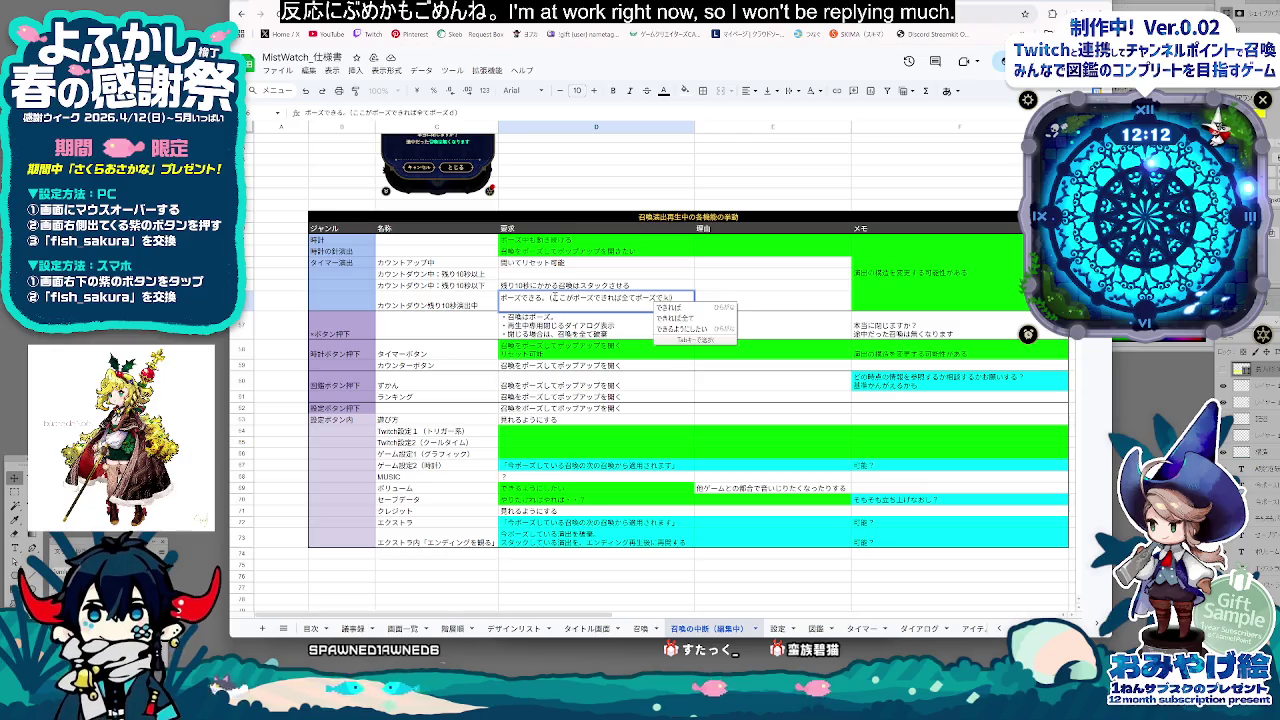
pyautogui.write('?')
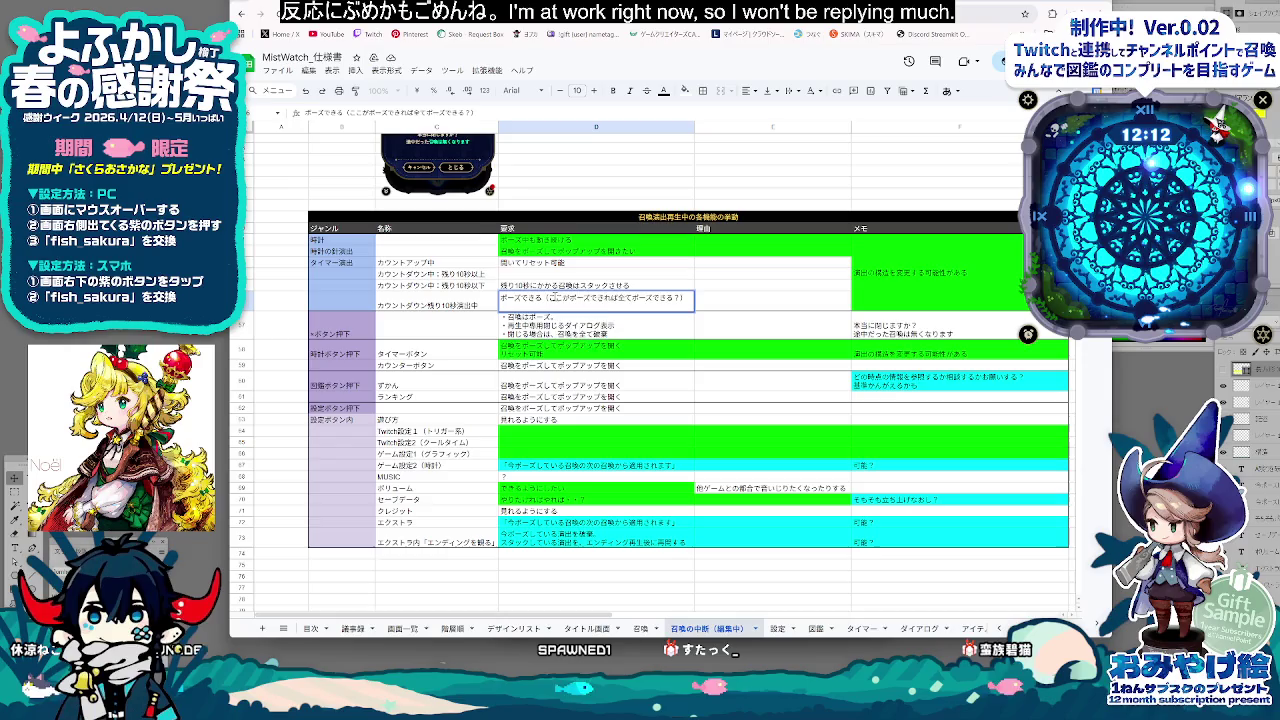
pyautogui.write('ようにしようかな')
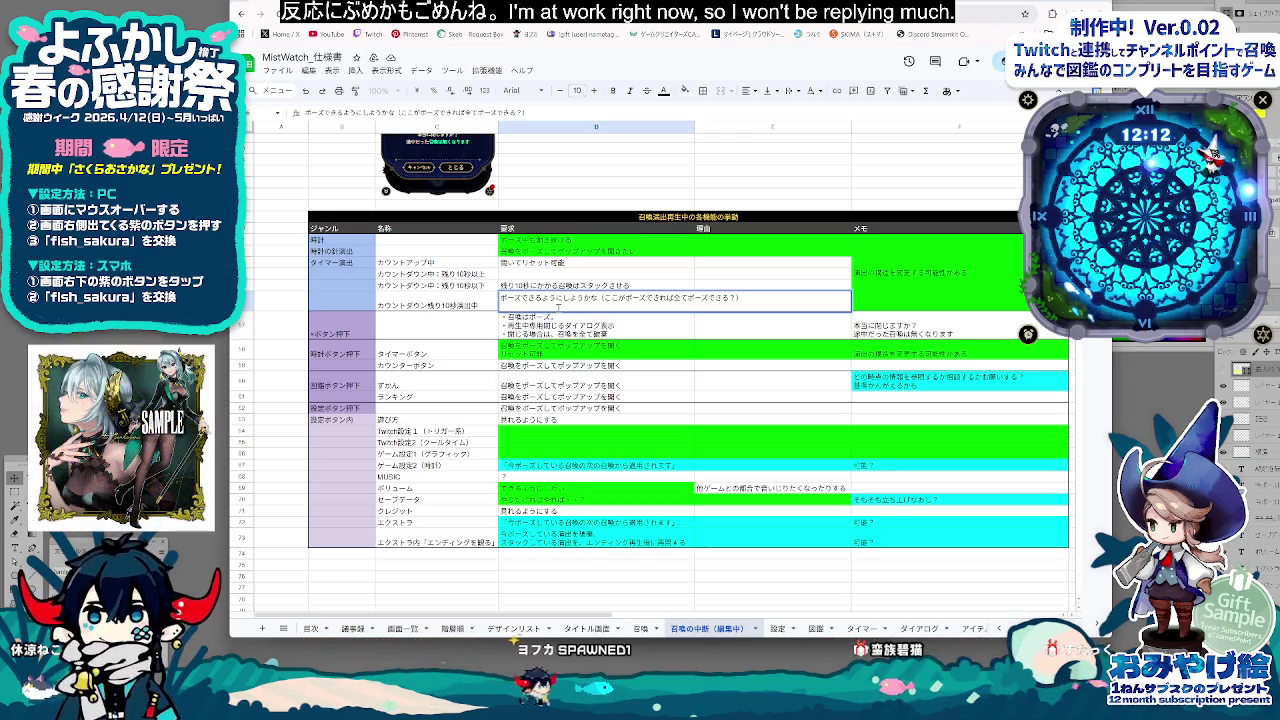
pyautogui.hotkey('alt', 'Return')
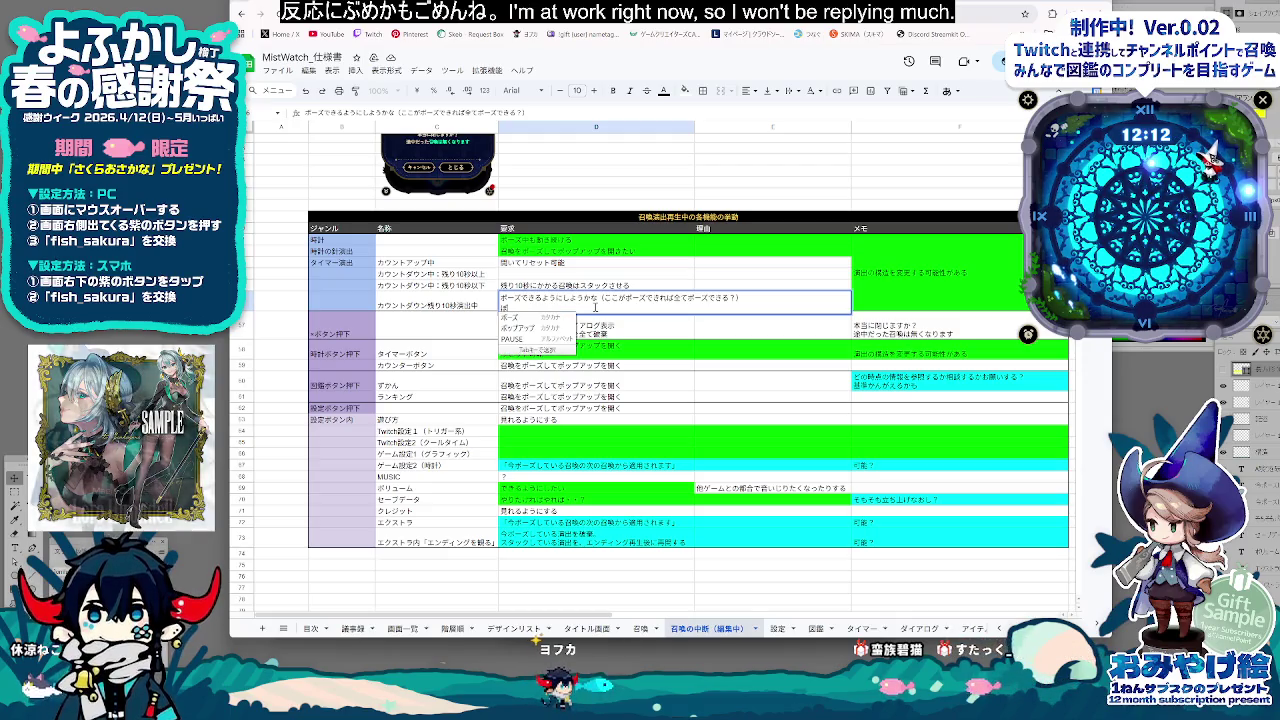
pyautogui.write('ポーズして、')
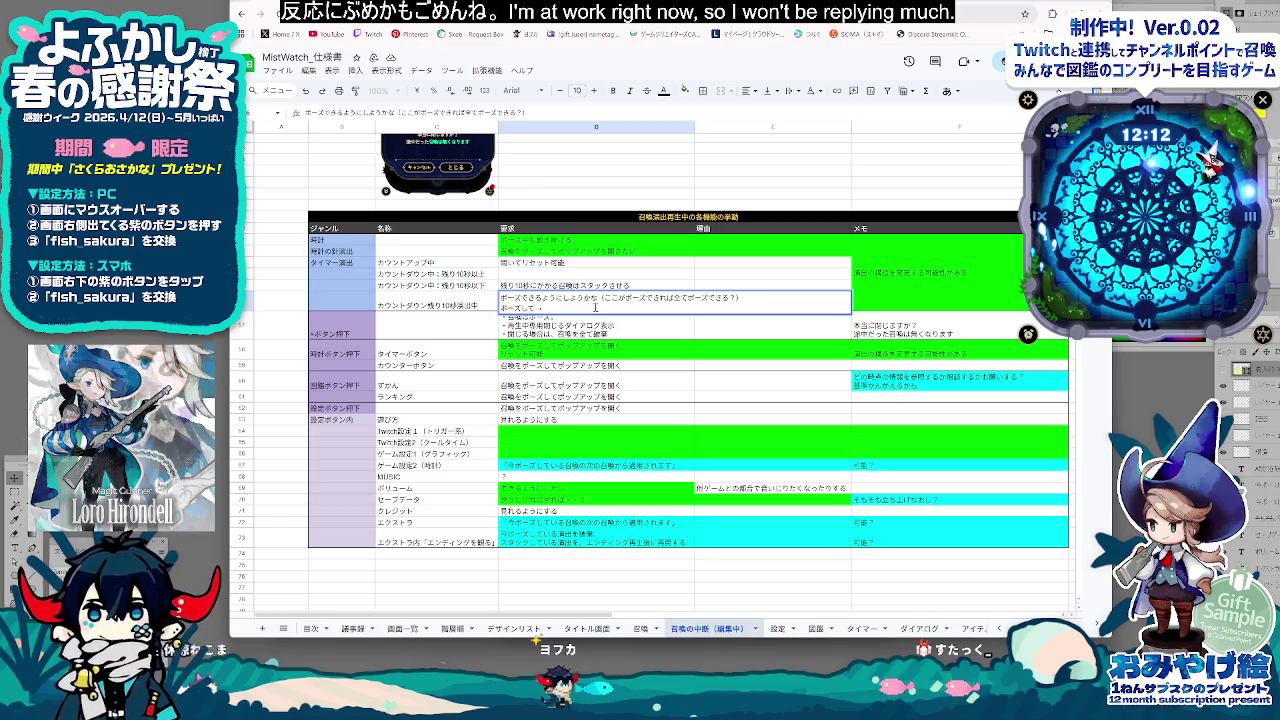
pyautogui.hotkey('ctrl', 'a')
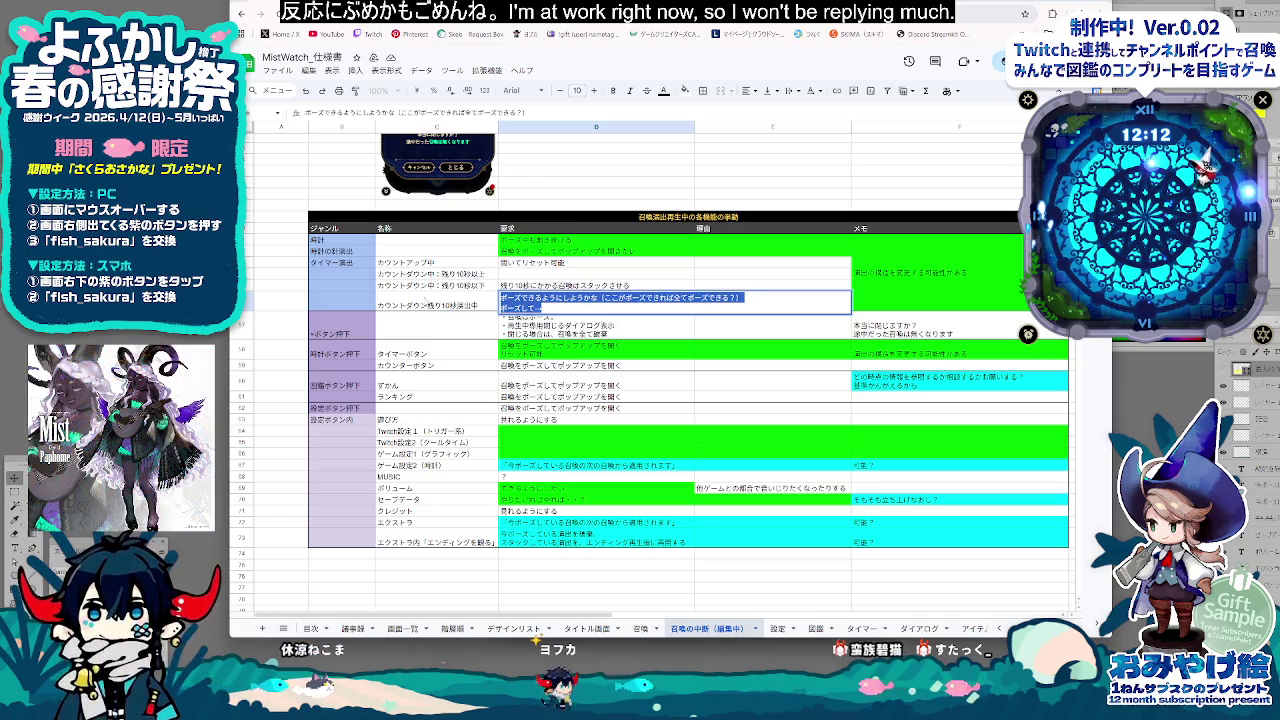
pyautogui.press('Escape')
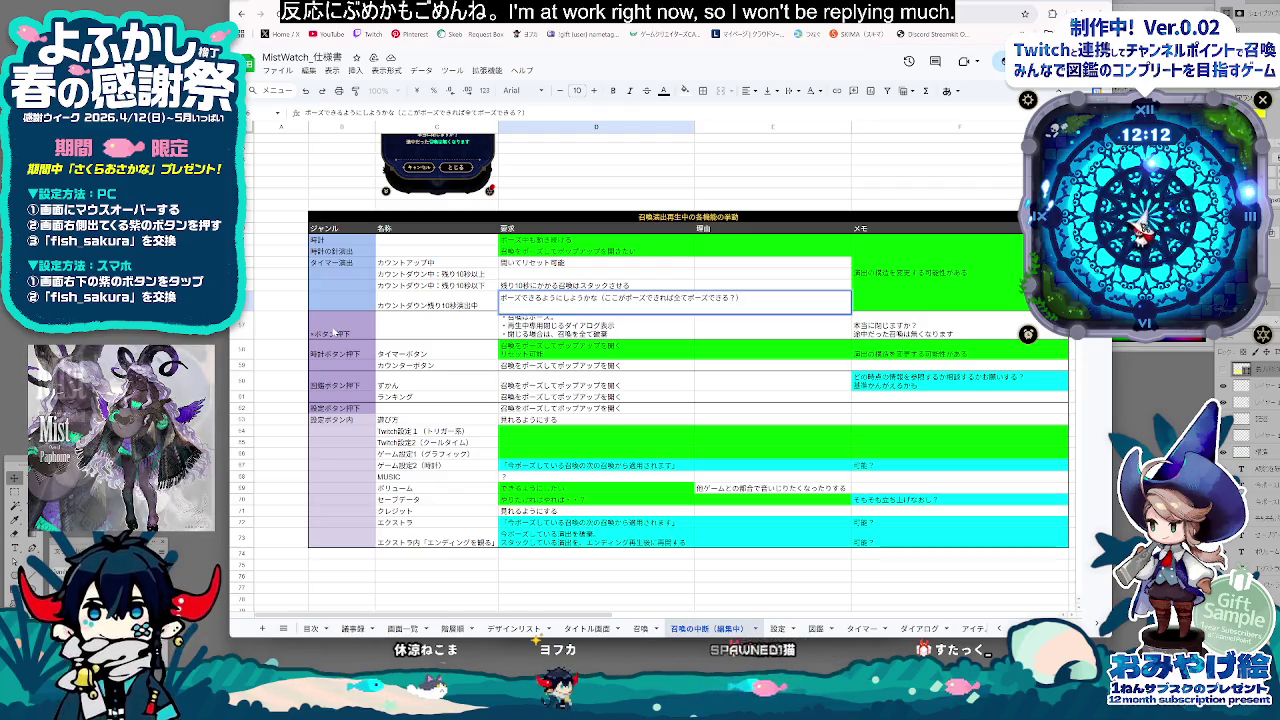
pyautogui.click(772, 297)
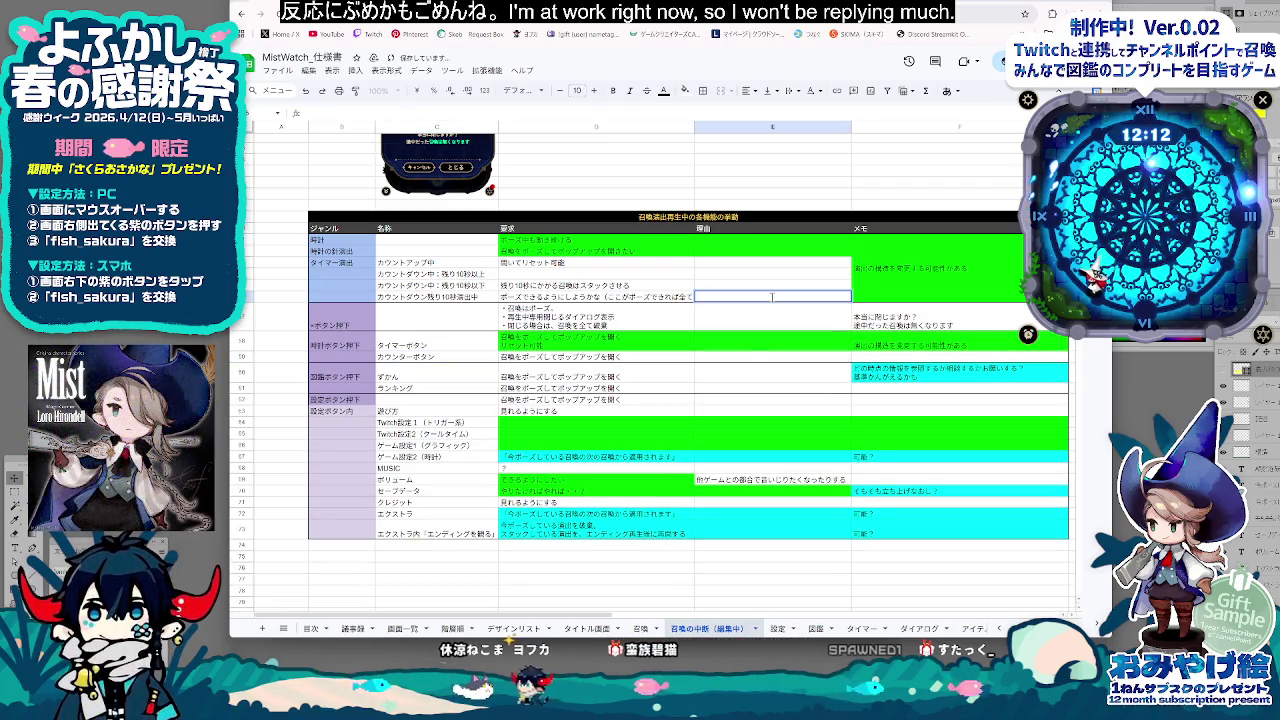
pyautogui.write('ポーズして→')
# Turn on text wrapping for the table from column D through F73
pyautogui.click(597, 241)
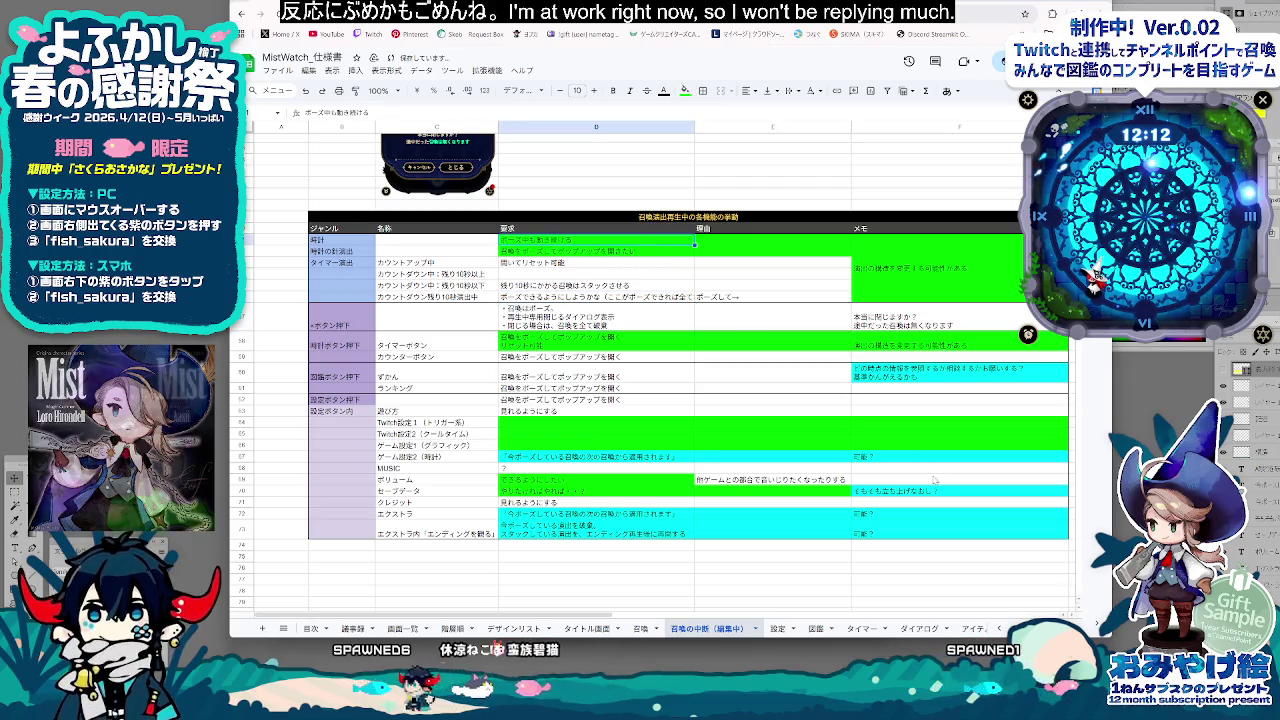
pyautogui.keyDown('shift'); pyautogui.click(960, 533); pyautogui.keyUp('shift')
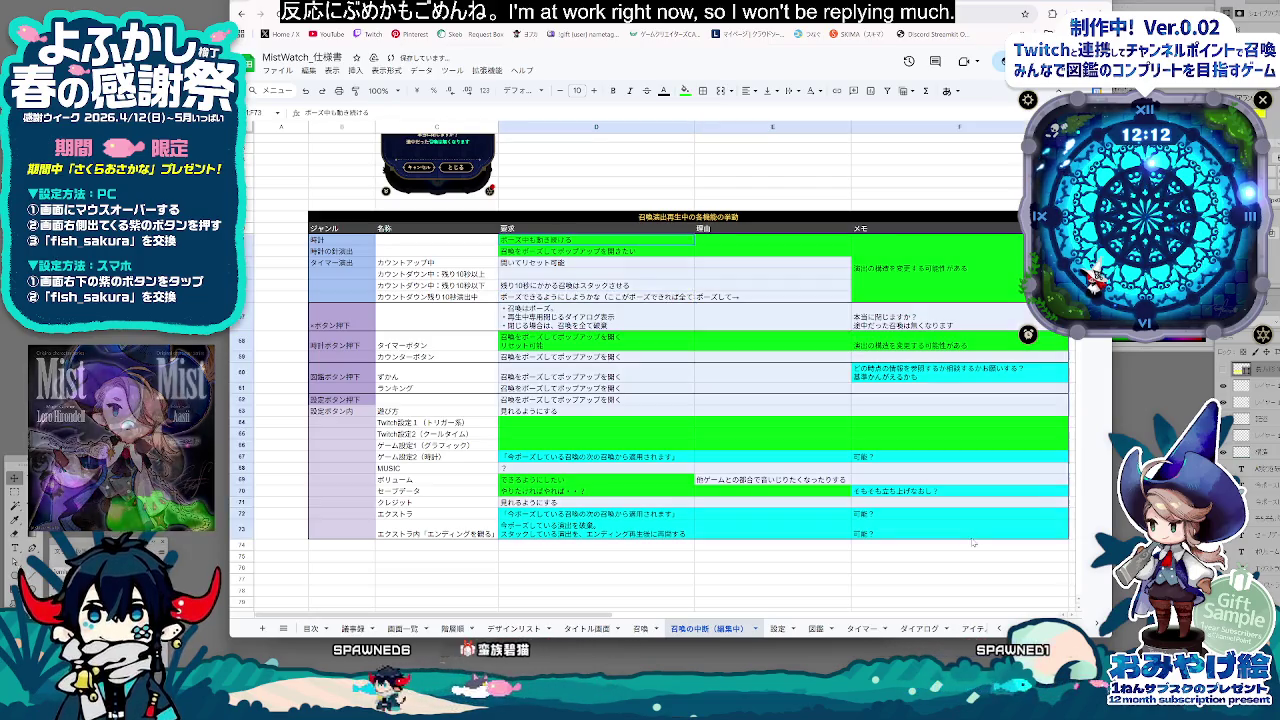
pyautogui.click(789, 91)
# Enter the E56 reason ポーズ→タイマーボタン→時間延長をしたいかもしれないから
pyautogui.doubleClick(745, 297)
pyautogui.write('ポーズー')
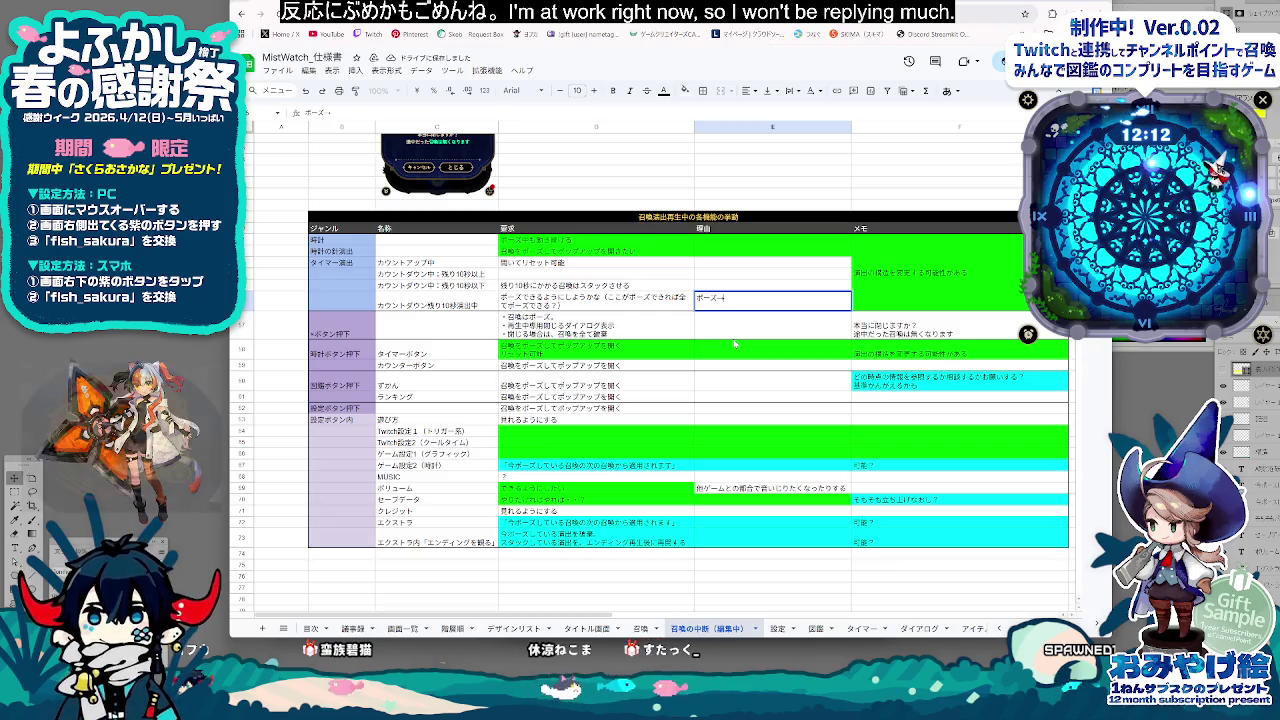
pyautogui.write('たい')
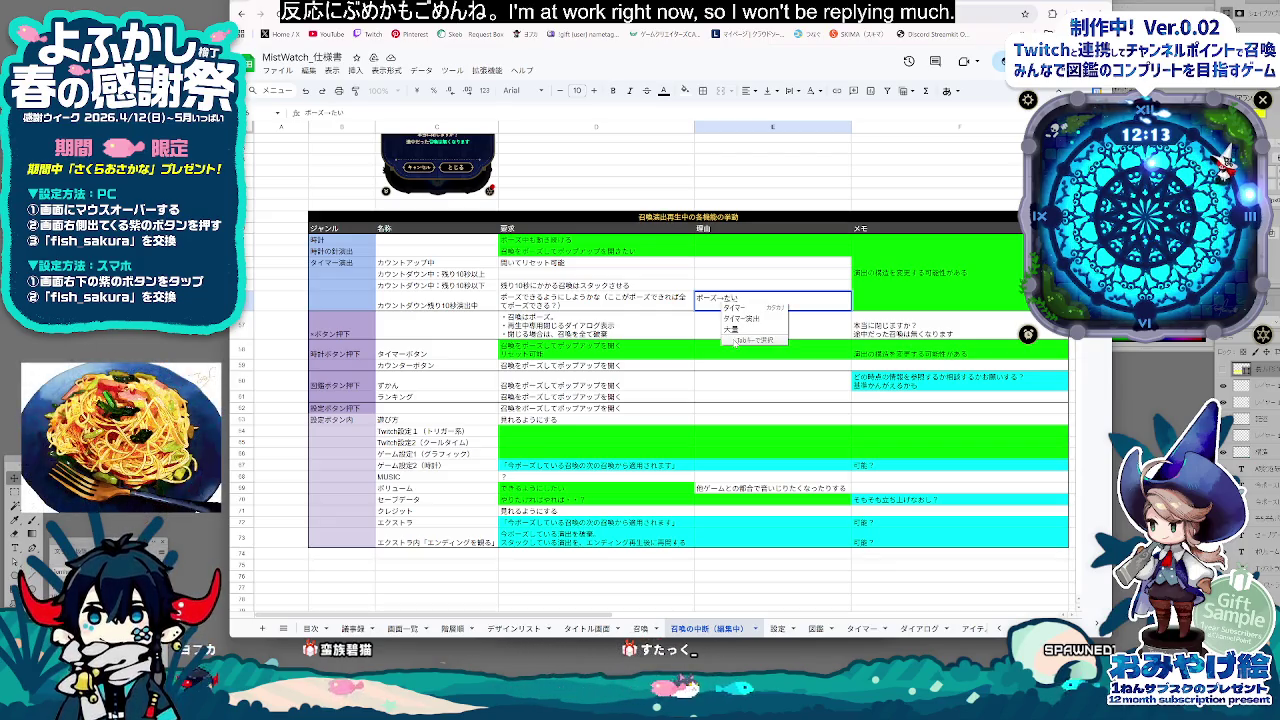
pyautogui.write('ーボタンやじるし')
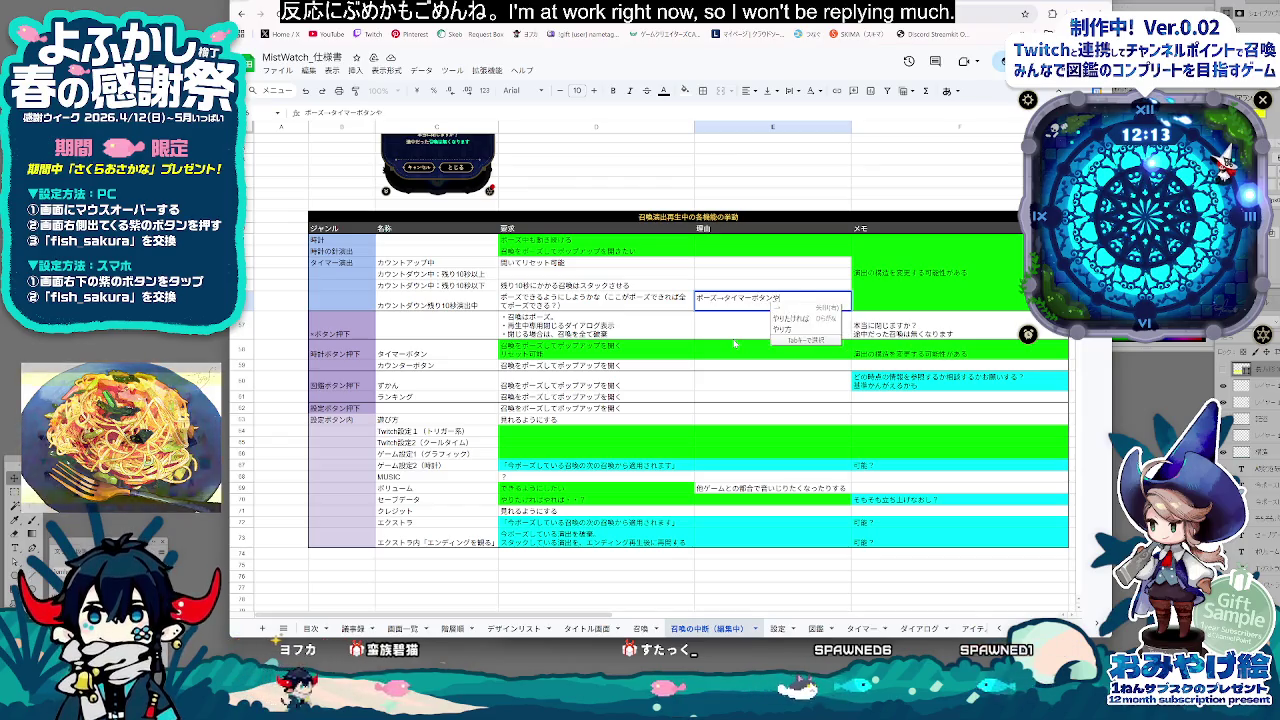
pyautogui.press('space')
pyautogui.press('Return')
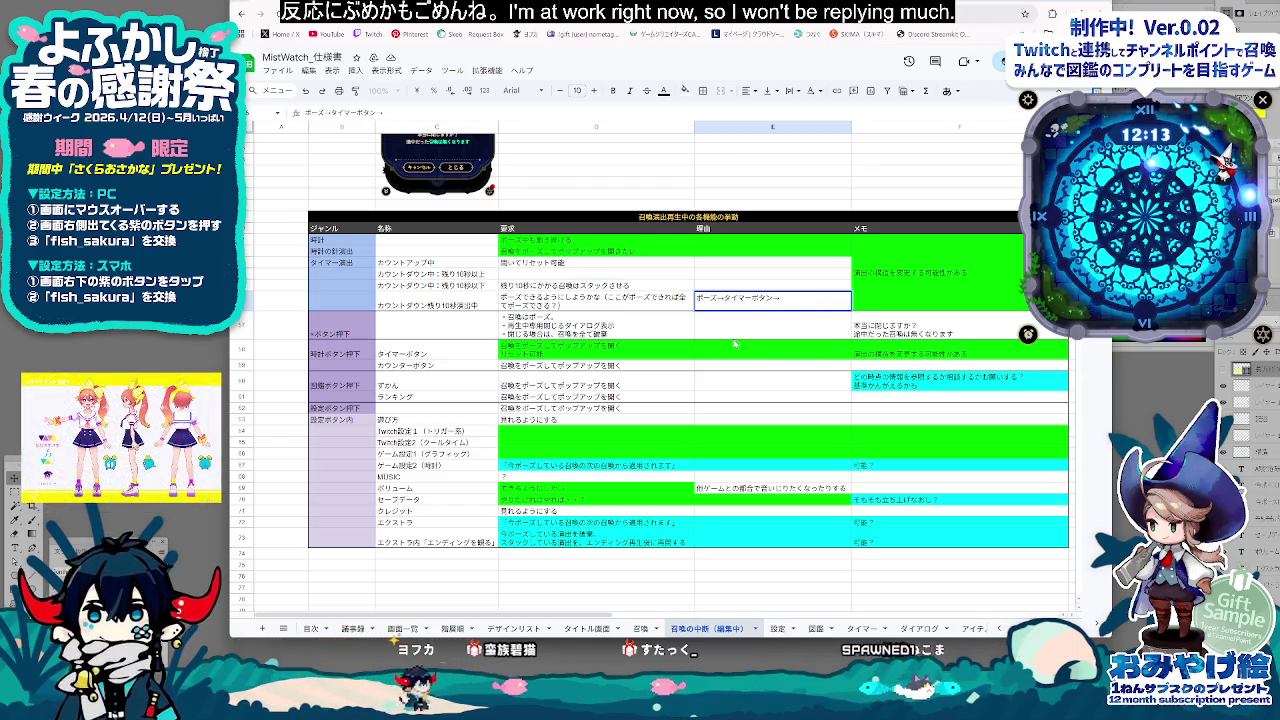
pyautogui.write('じかんえん')
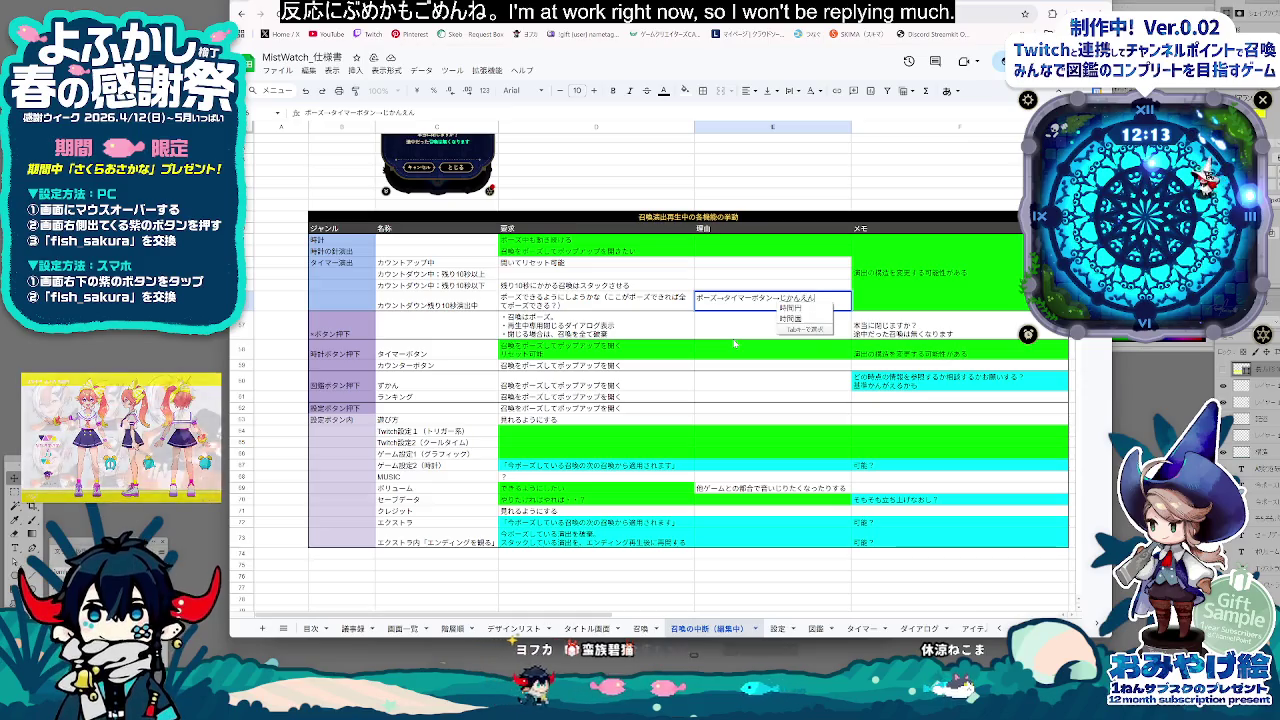
pyautogui.write('ちょう')
pyautogui.press('space')
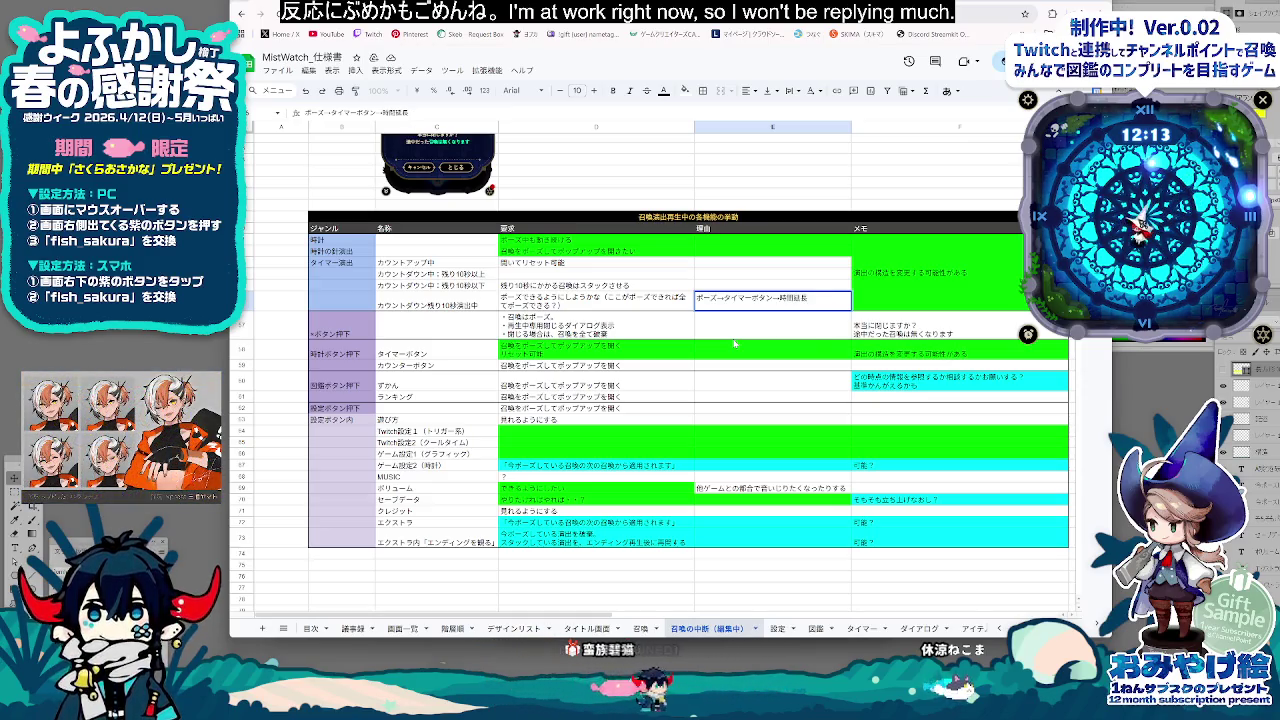
pyautogui.write('したいかも')
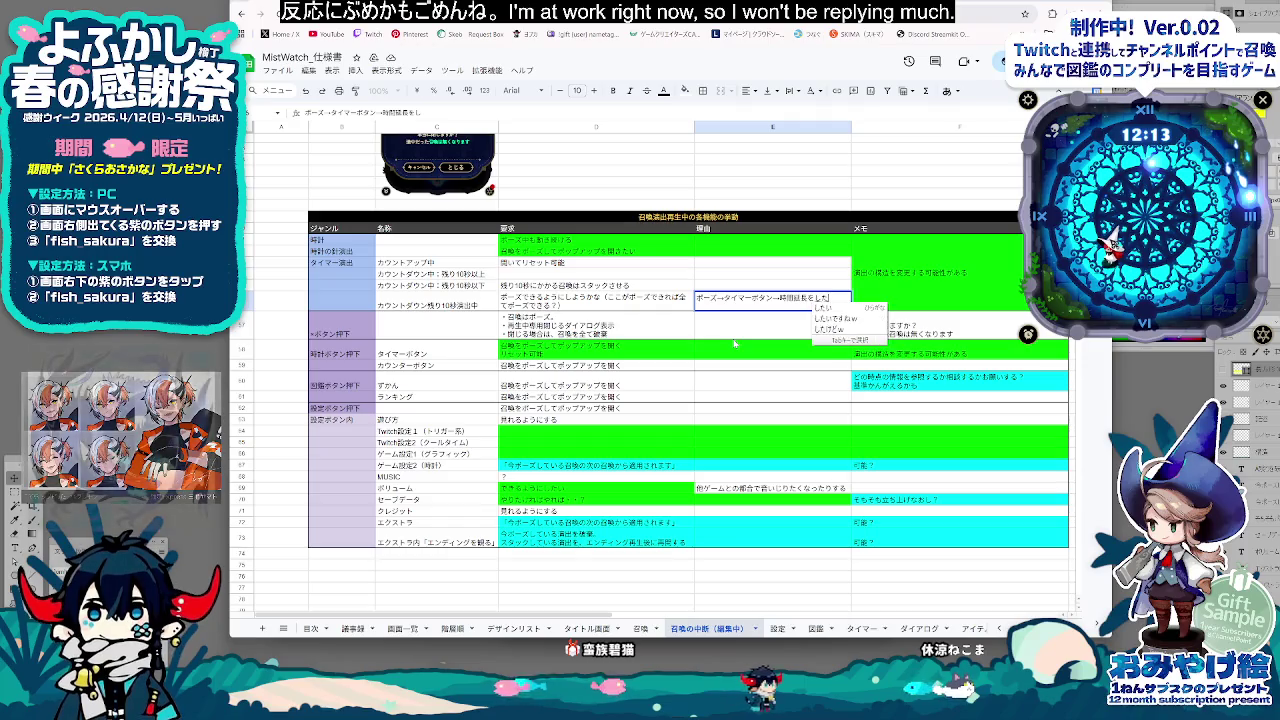
pyautogui.press('Return')
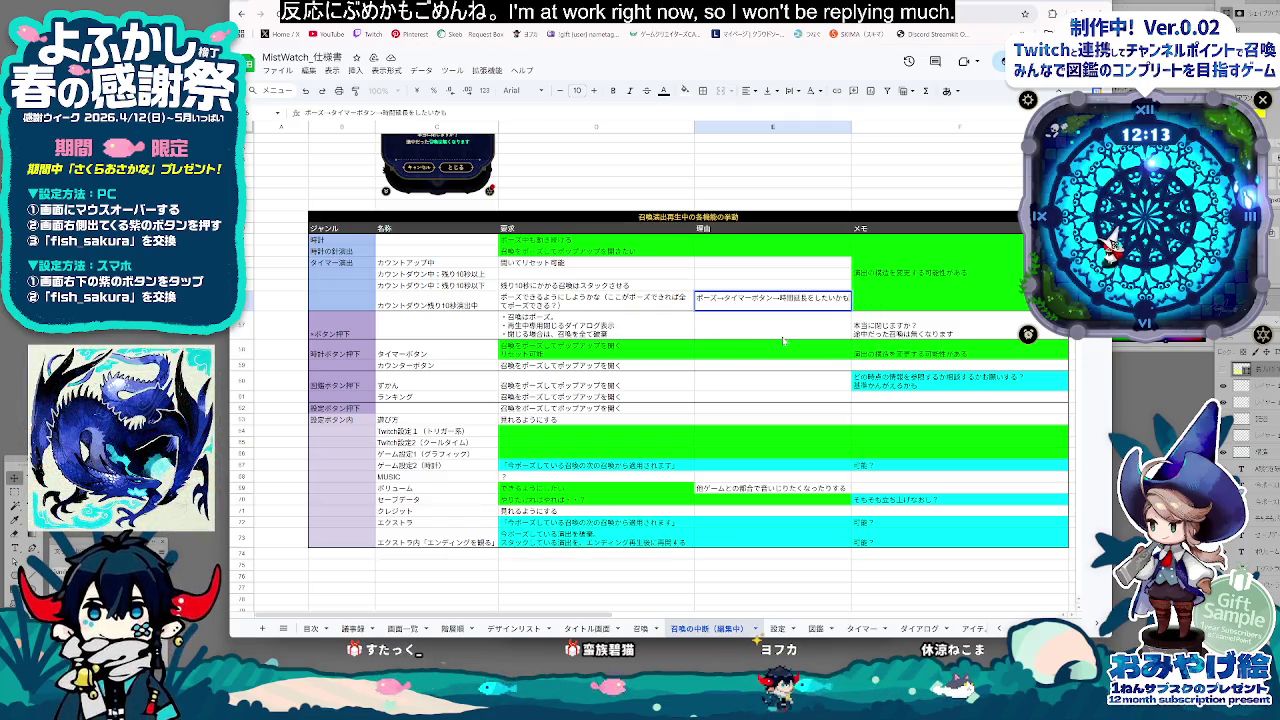
pyautogui.write('しれないから')
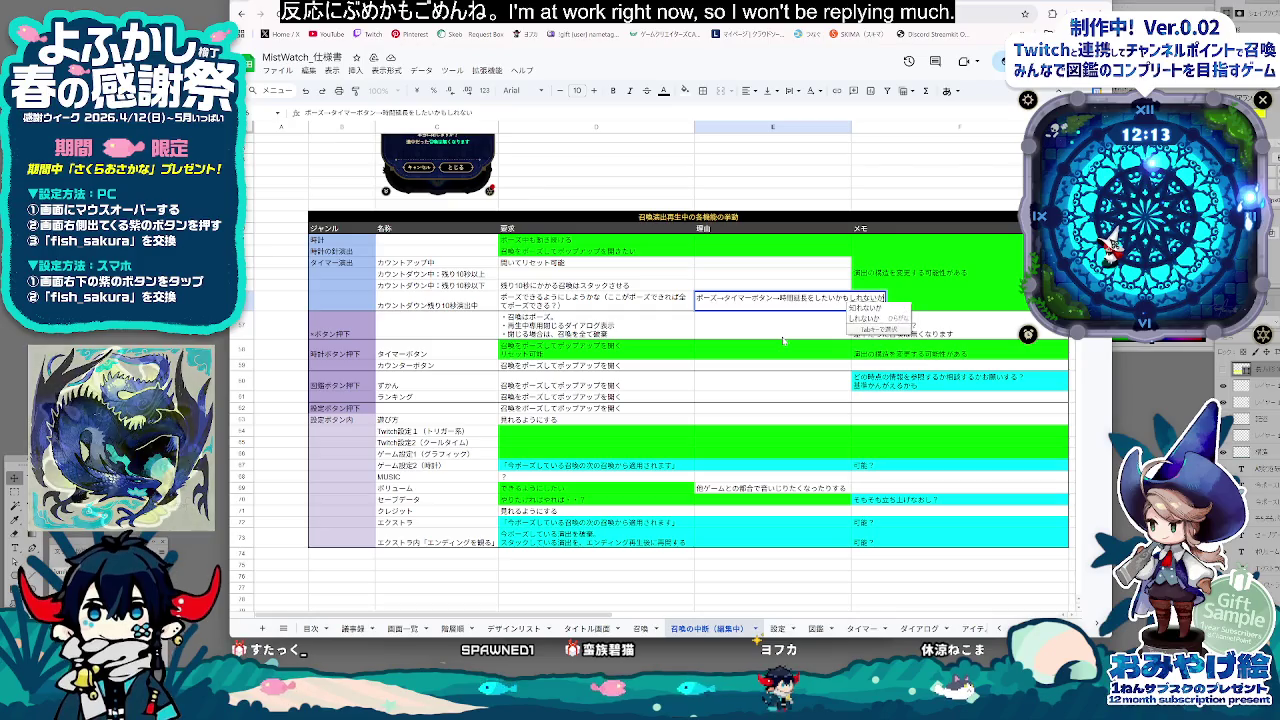
pyautogui.press('Return')
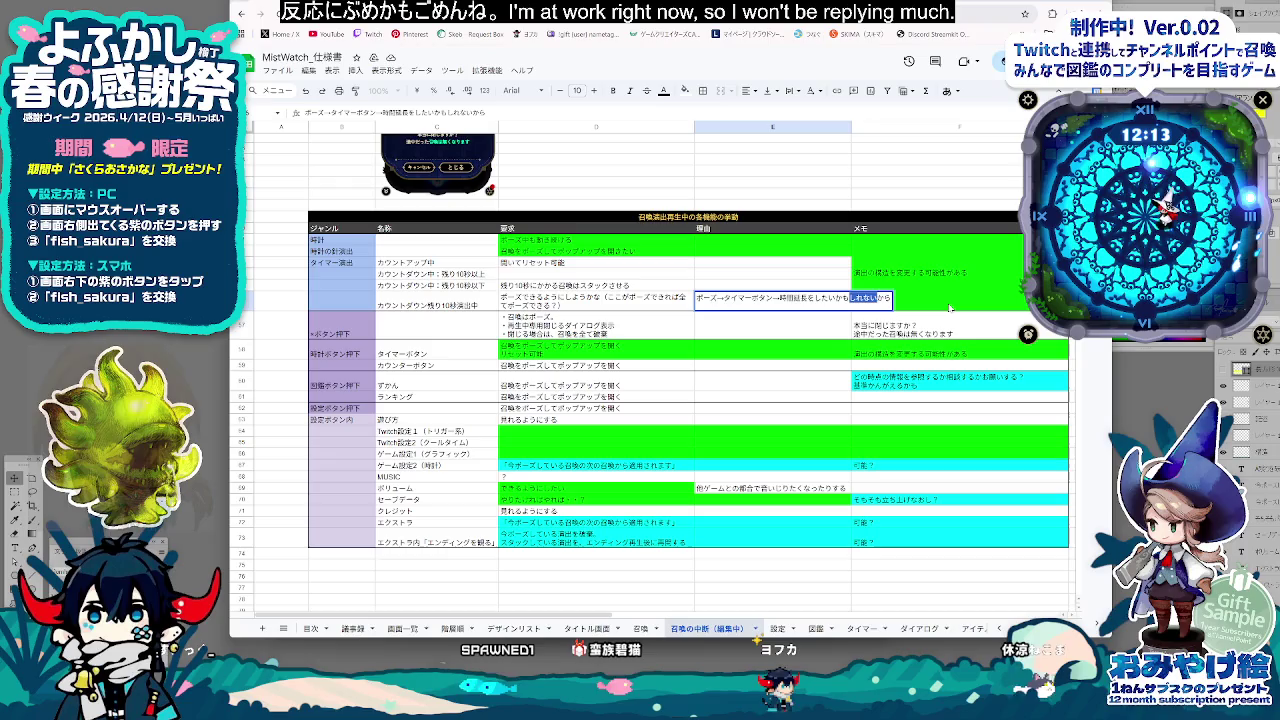
pyautogui.write('だ')
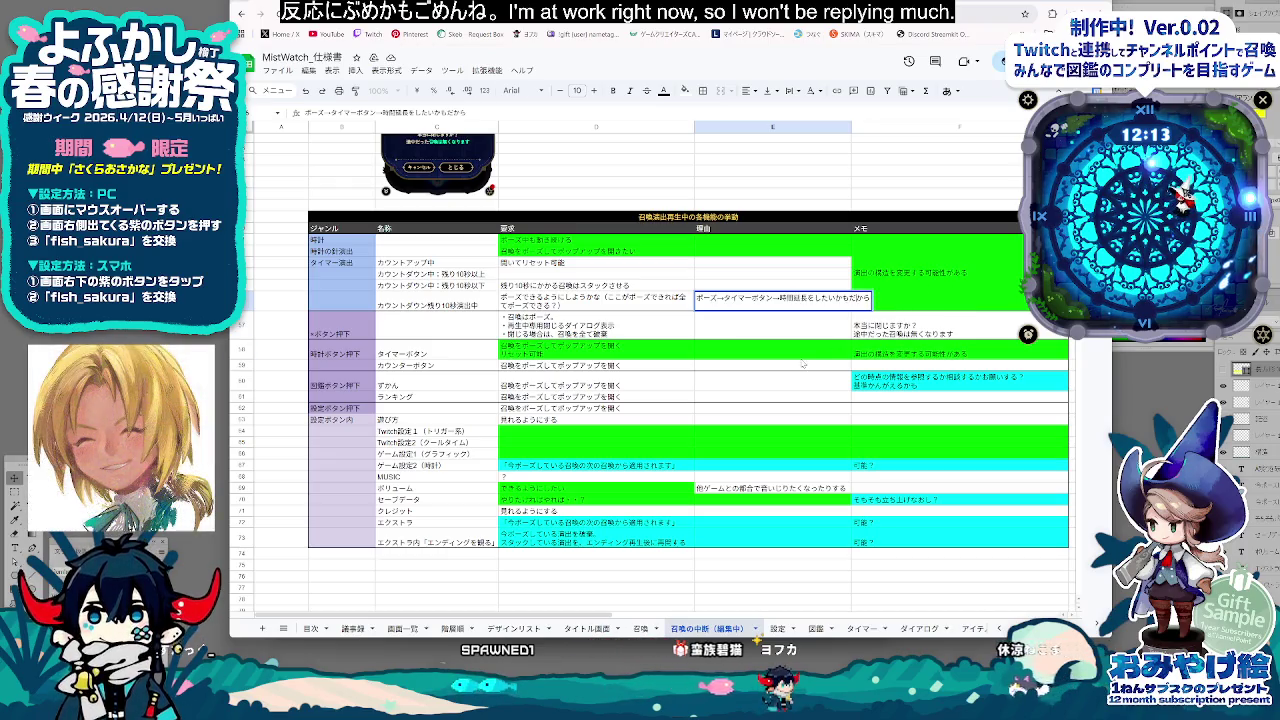
pyautogui.click(816, 355)
pyautogui.press('Up')
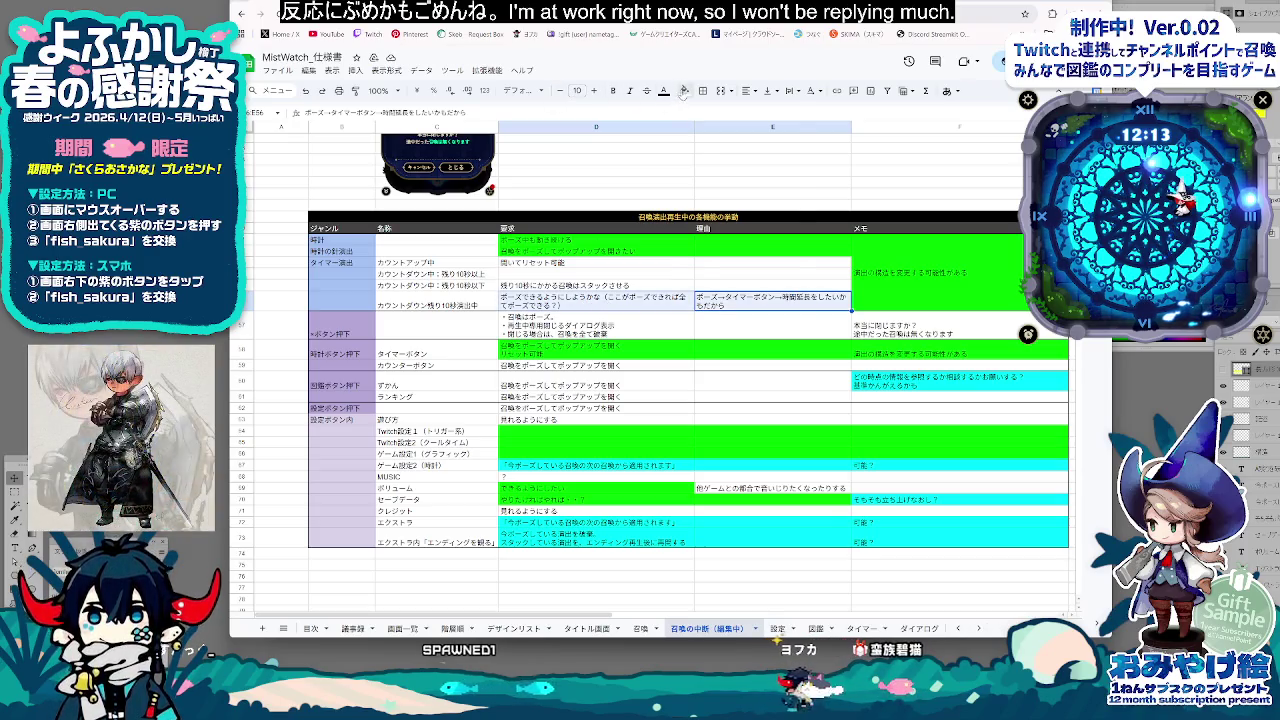
# Fill the countdown row's reason cell E56 green
pyautogui.click(683, 90)
pyautogui.click(714, 150)
pyautogui.click(676, 408)
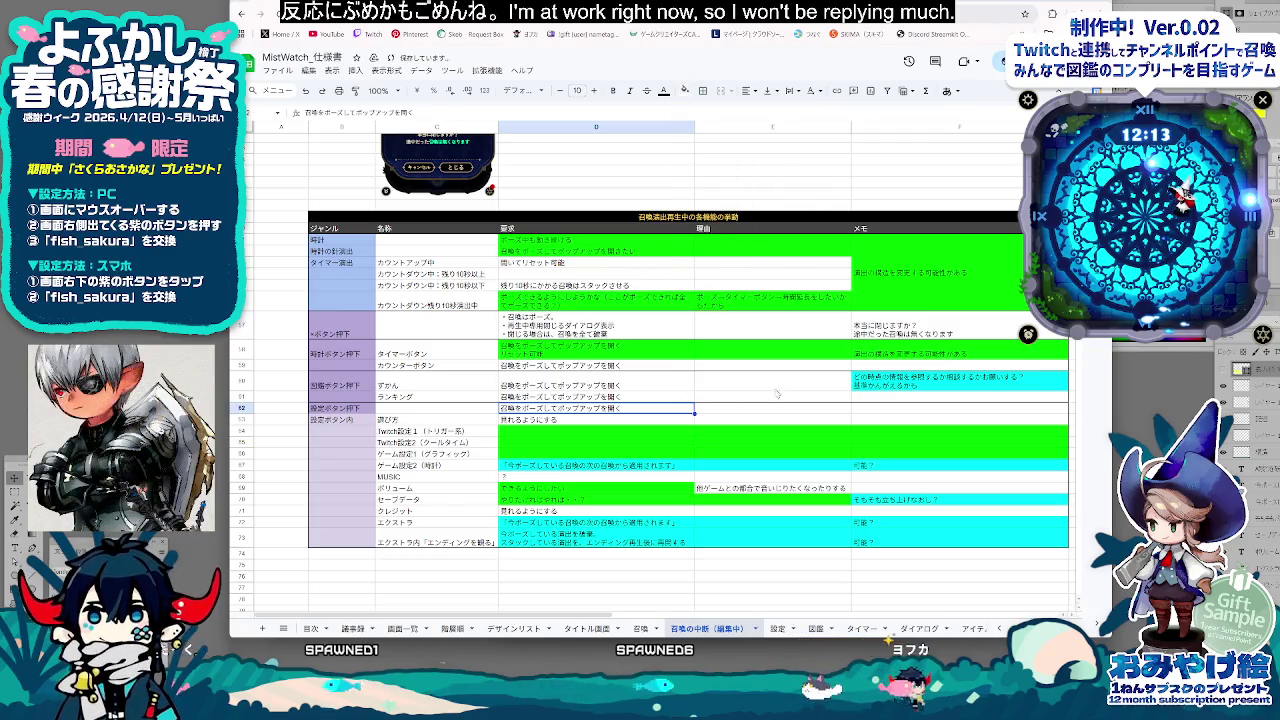
# Append と思う to the volume row's reason in E69
pyautogui.click(733, 489)
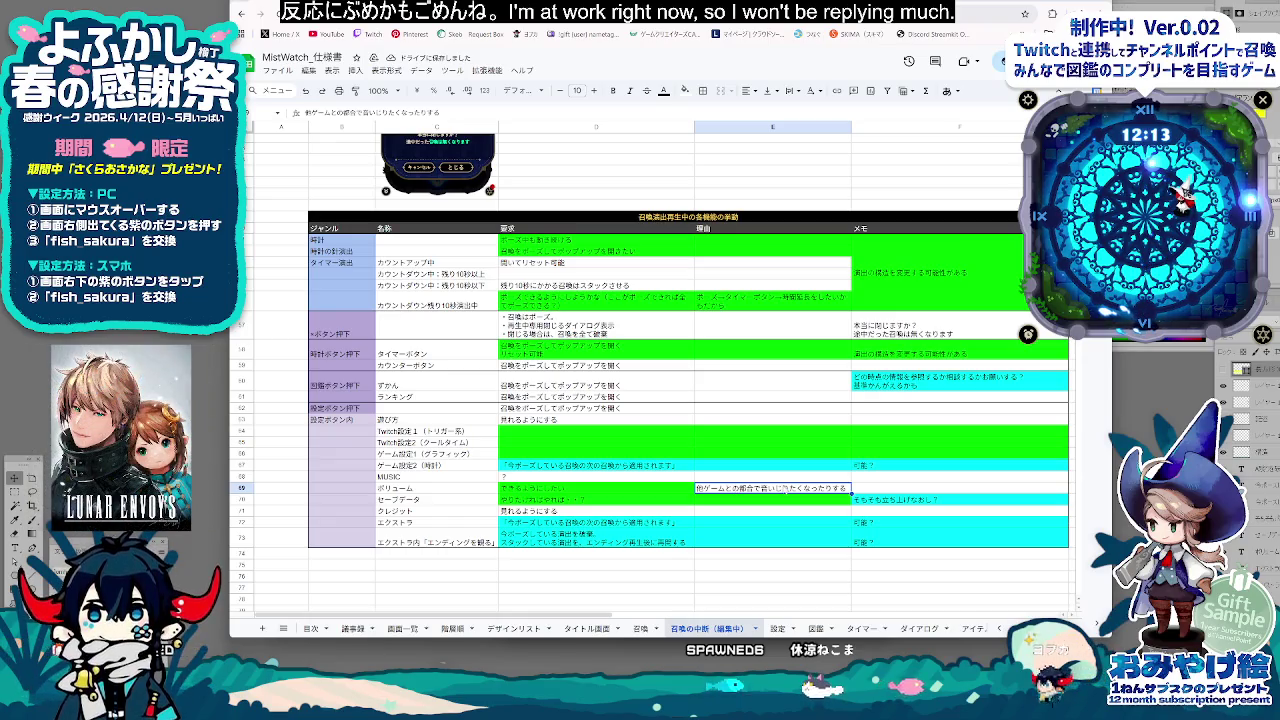
pyautogui.write('と思う')
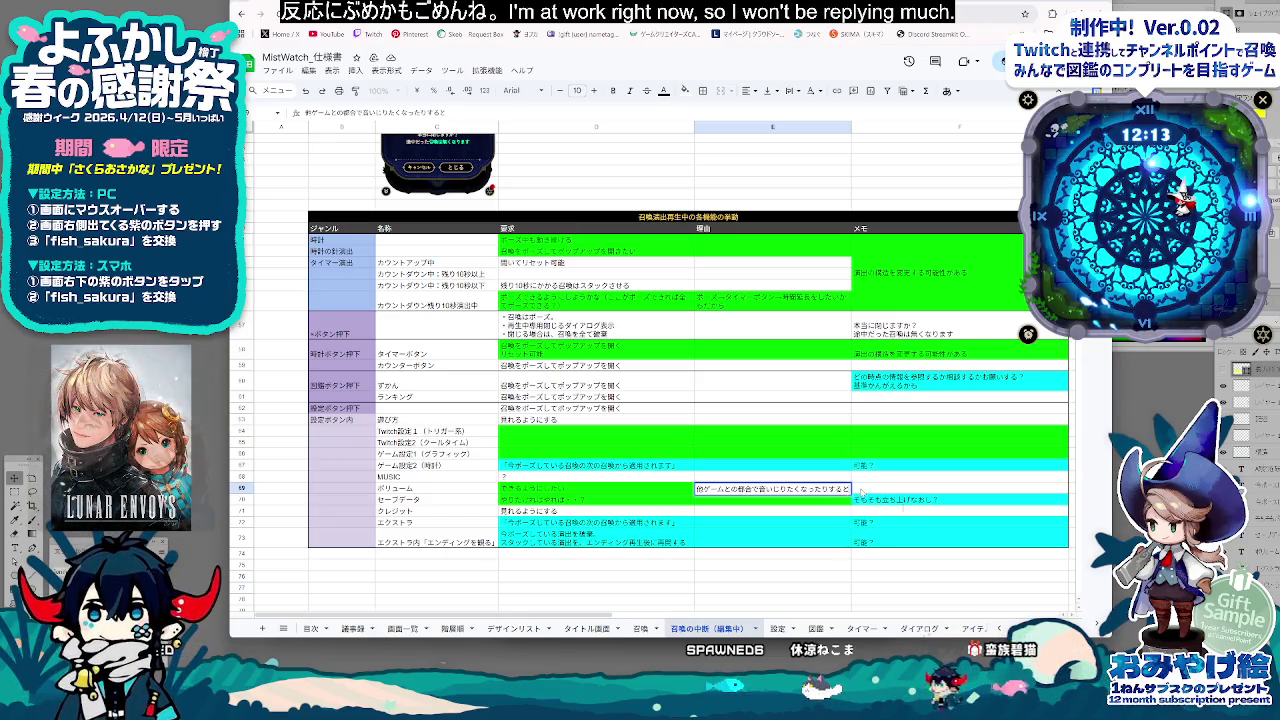
pyautogui.click(670, 575)
pyautogui.click(735, 585)
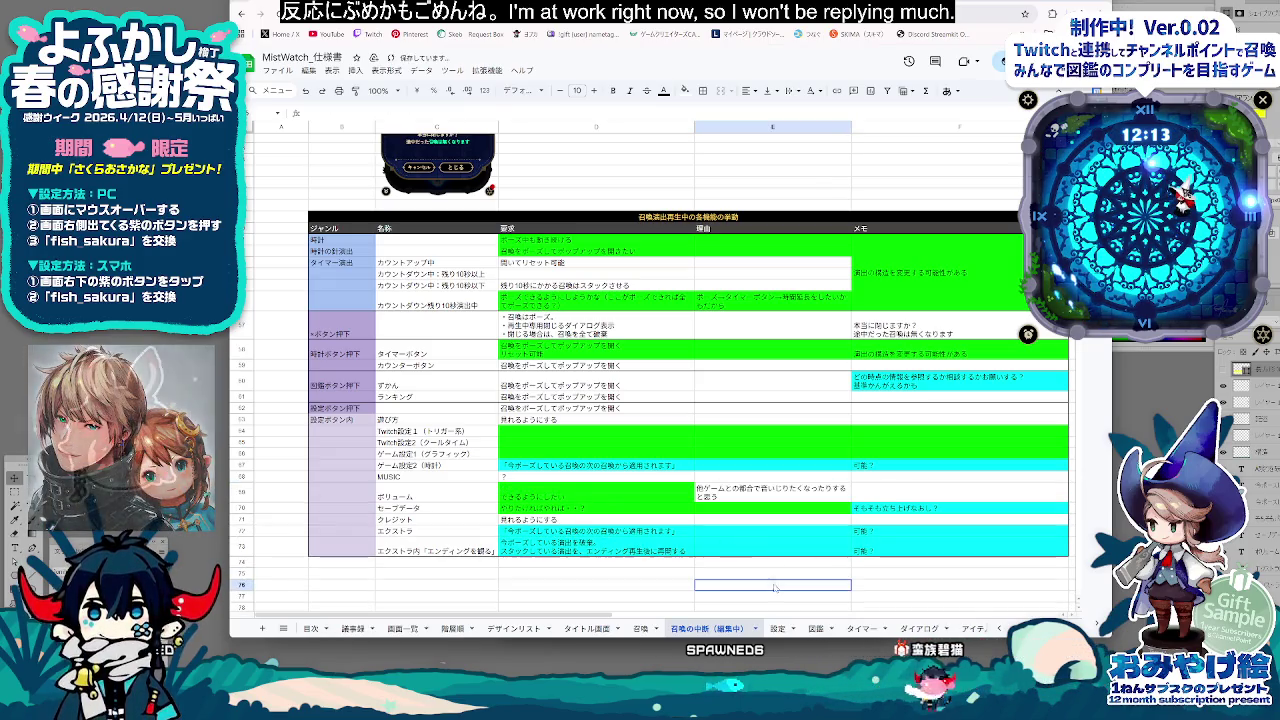
pyautogui.click(609, 577)
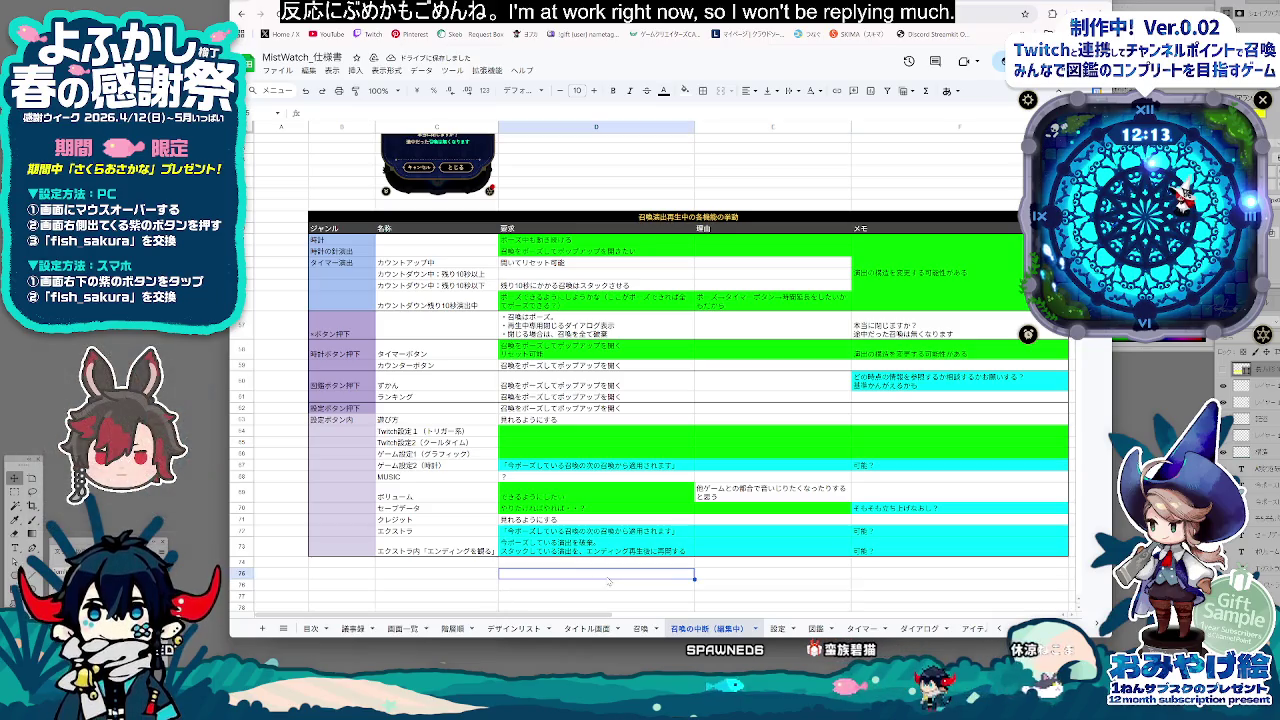
pyautogui.click(885, 510)
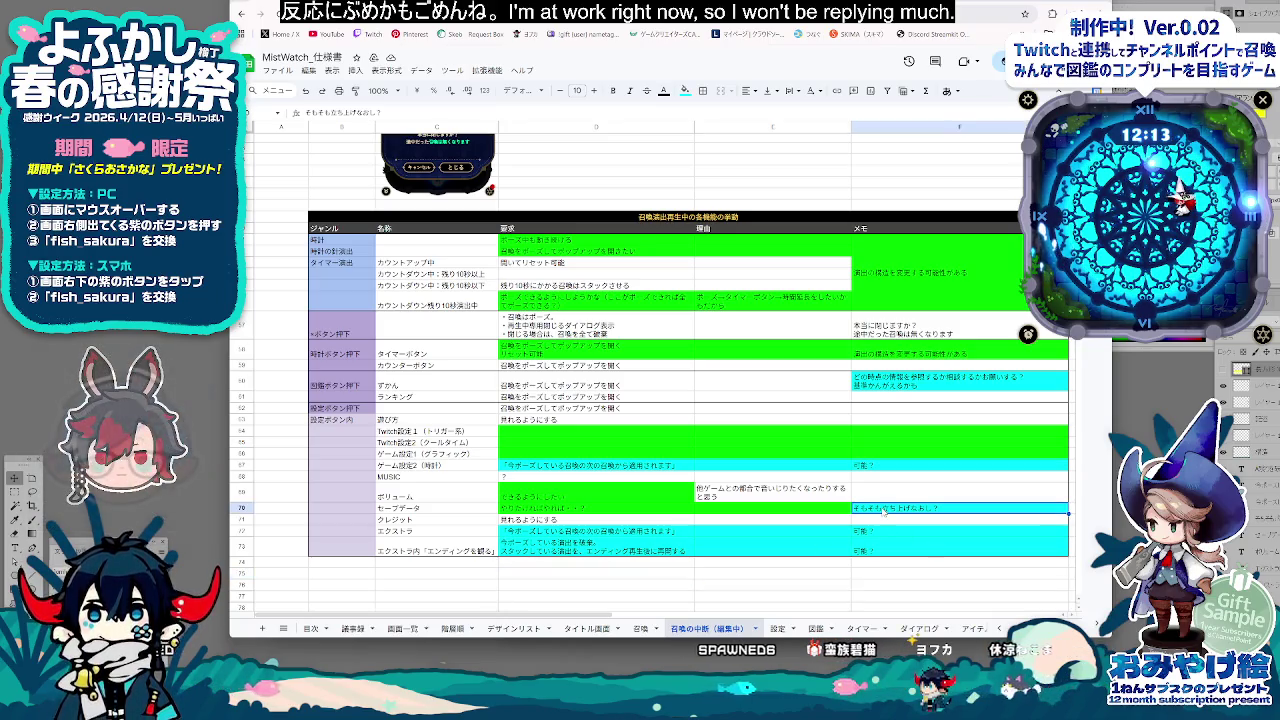
# Replace 相談する with 考える in the F60 ずかん memo and add a 場合は second line
pyautogui.click(582, 535)
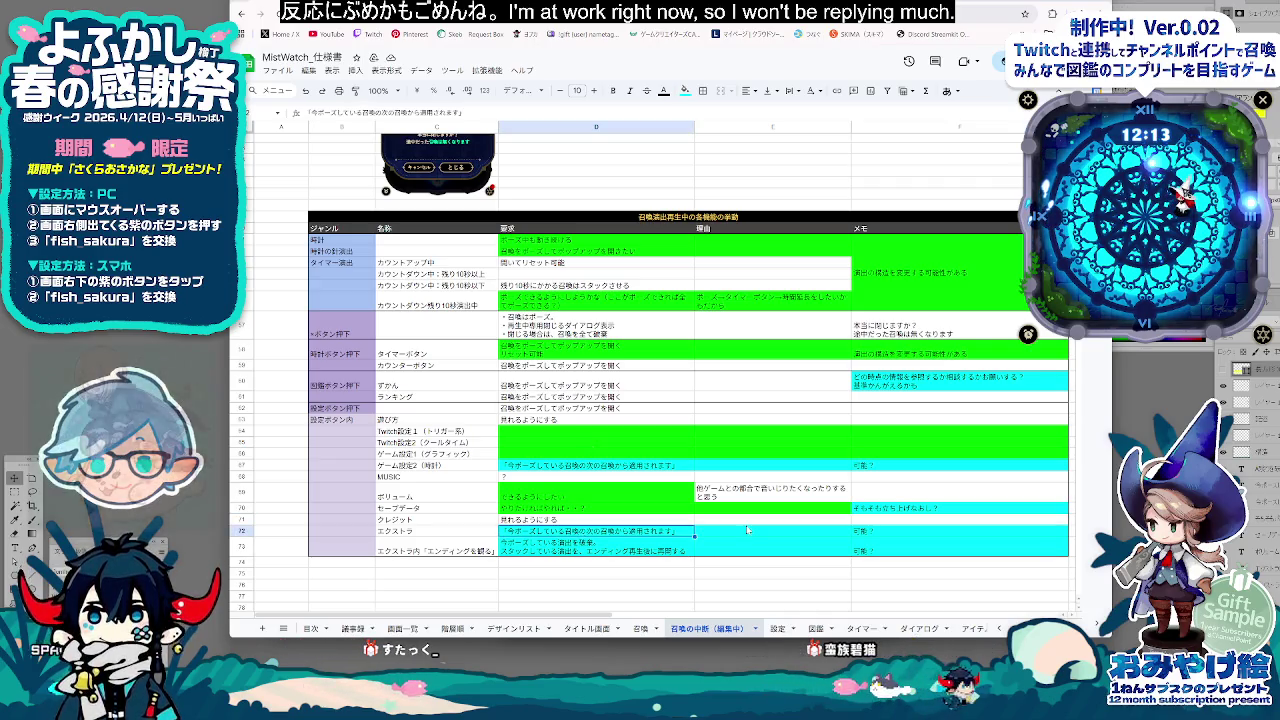
pyautogui.click(728, 381)
pyautogui.press('Right')
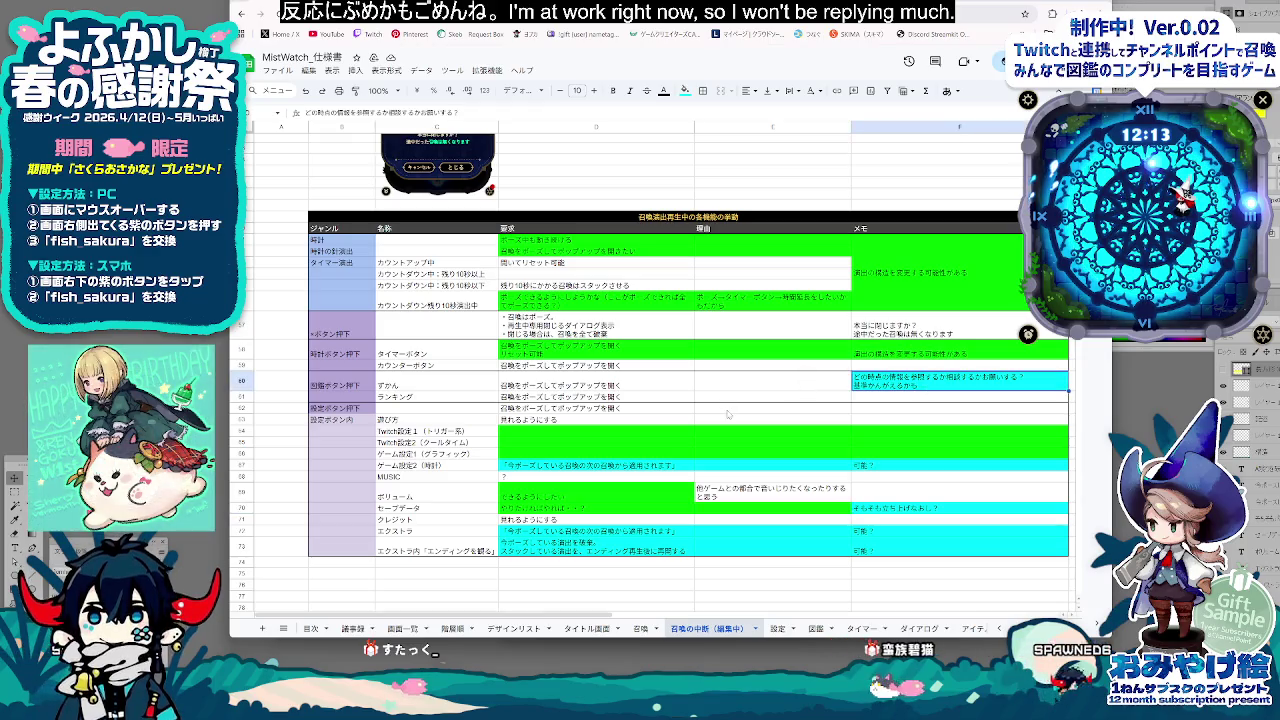
pyautogui.press('Left')
pyautogui.press('Left')
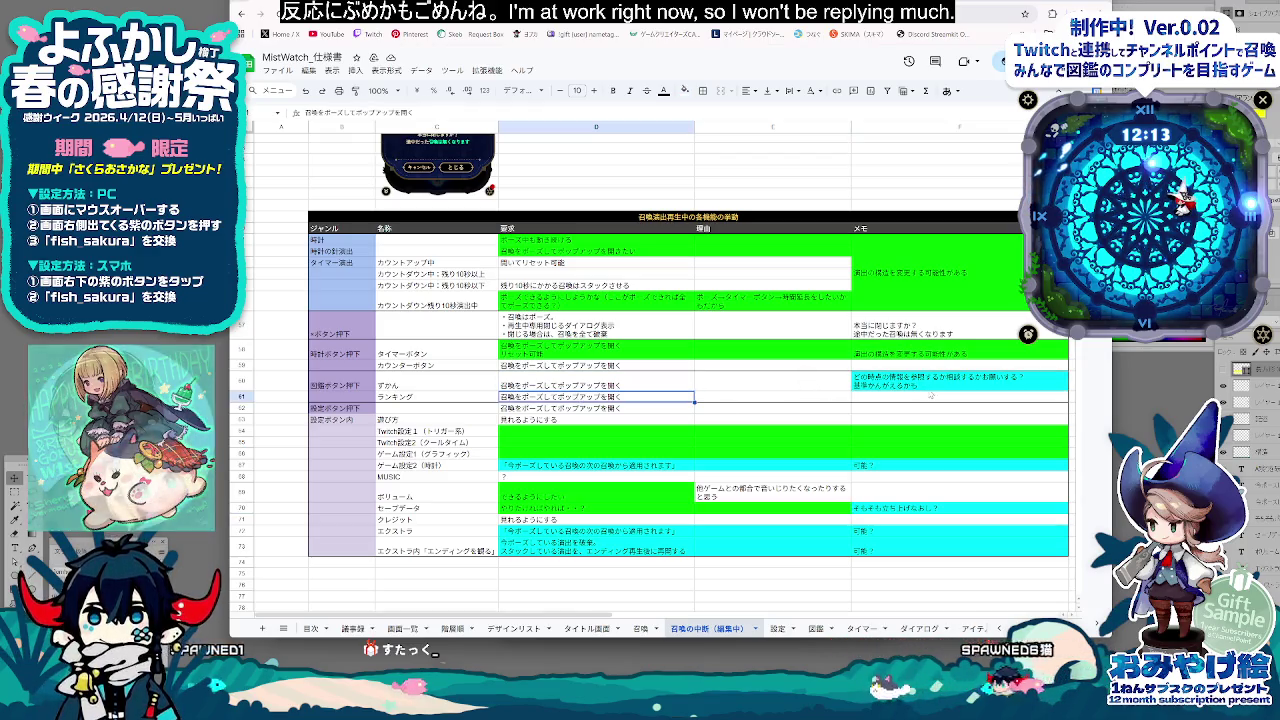
pyautogui.press('Up')
pyautogui.press('Right')
pyautogui.press('Right')
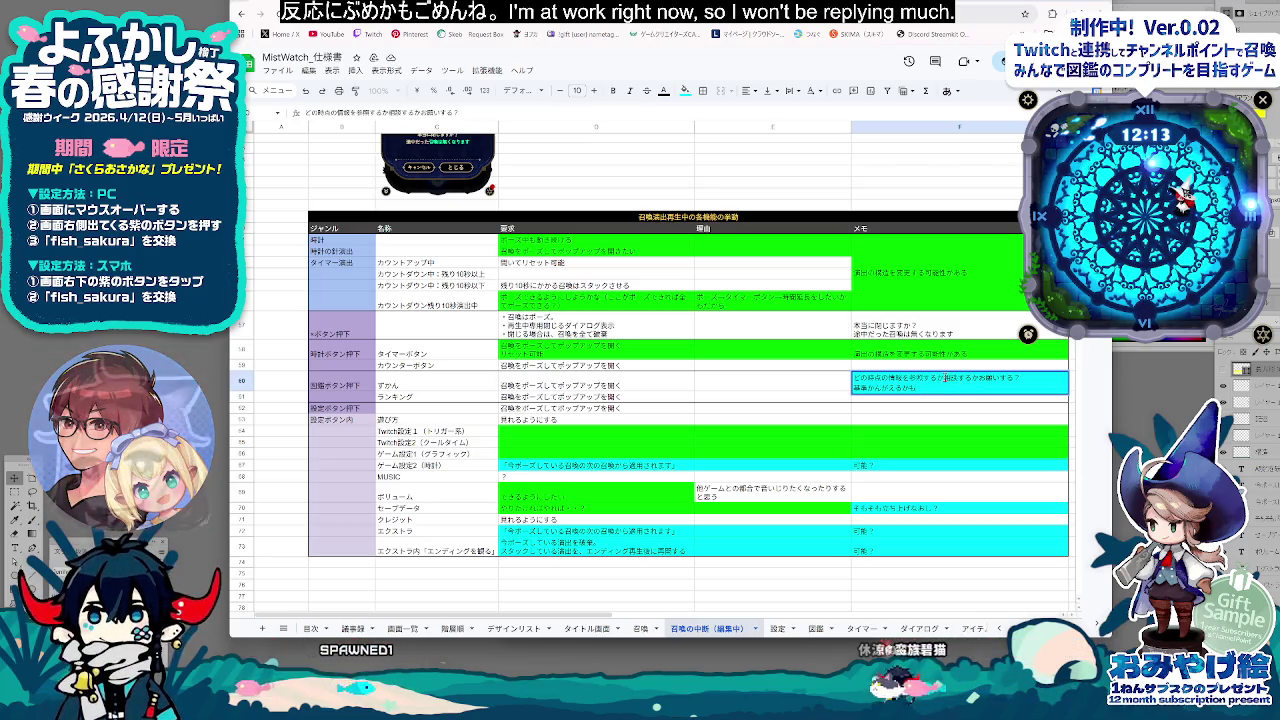
pyautogui.doubleClick(958, 378)
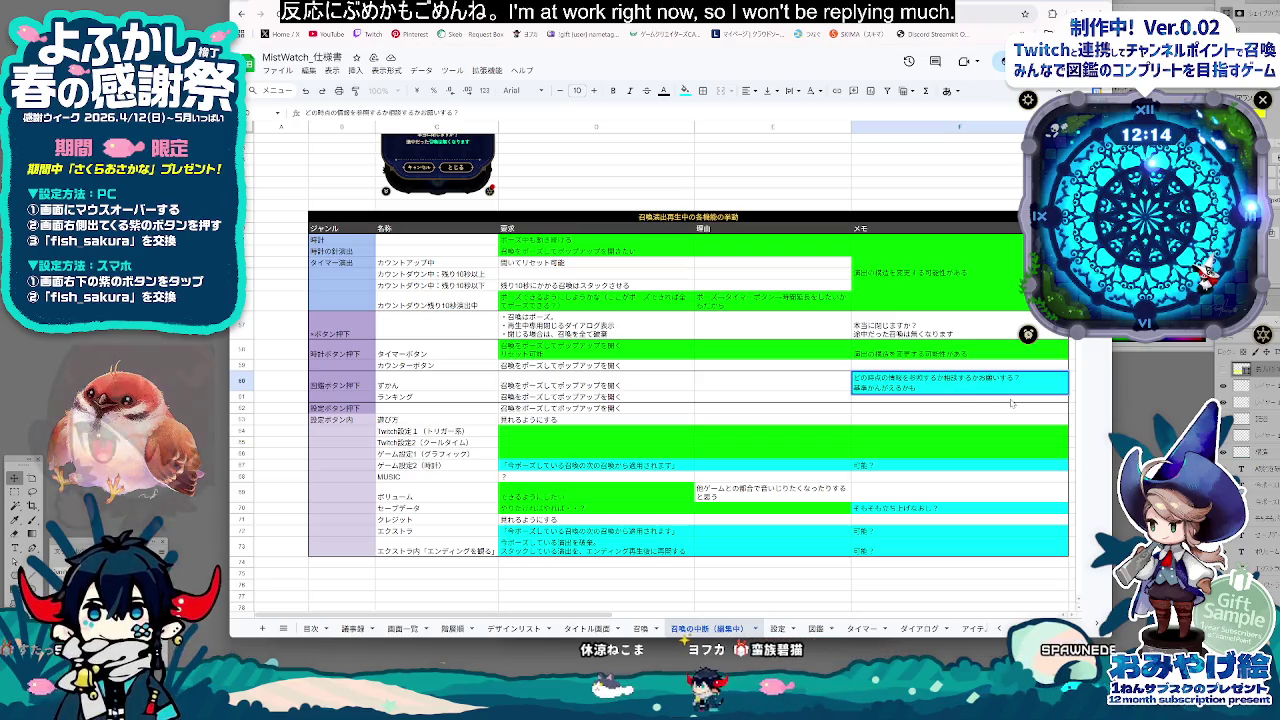
pyautogui.write('かんがえる')
pyautogui.press('Return')
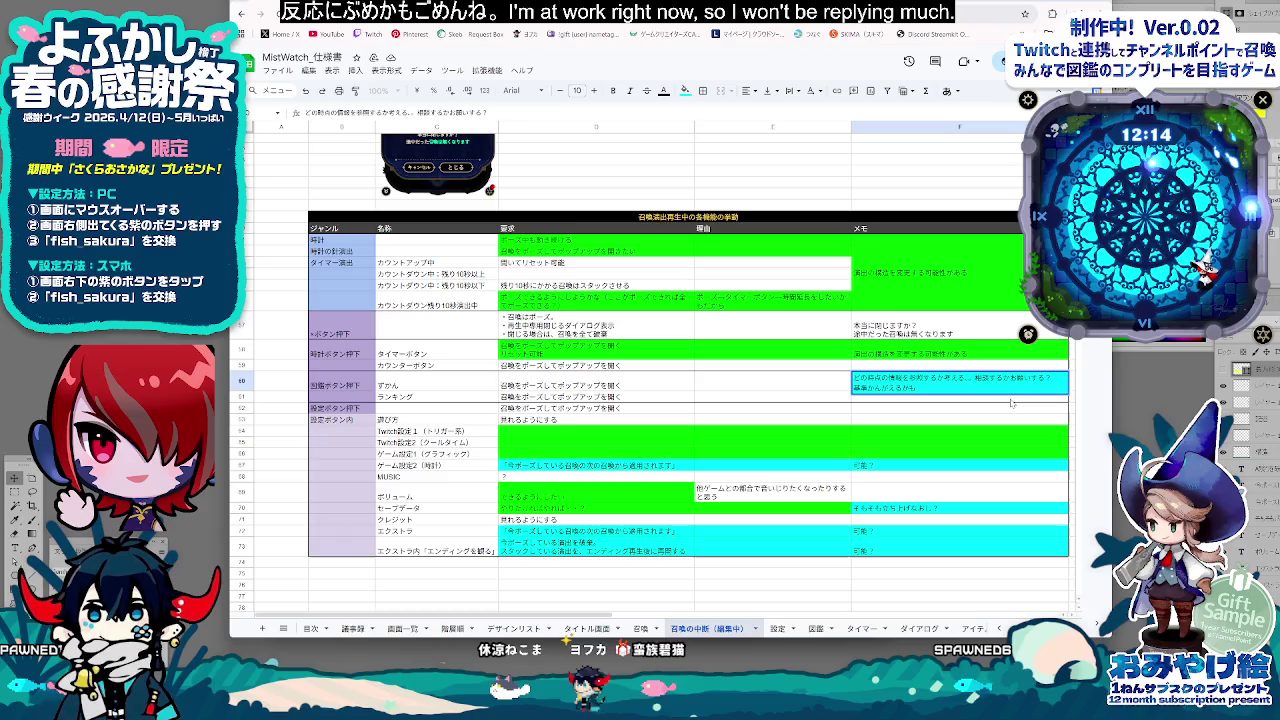
pyautogui.hotkey('alt', 'Return')
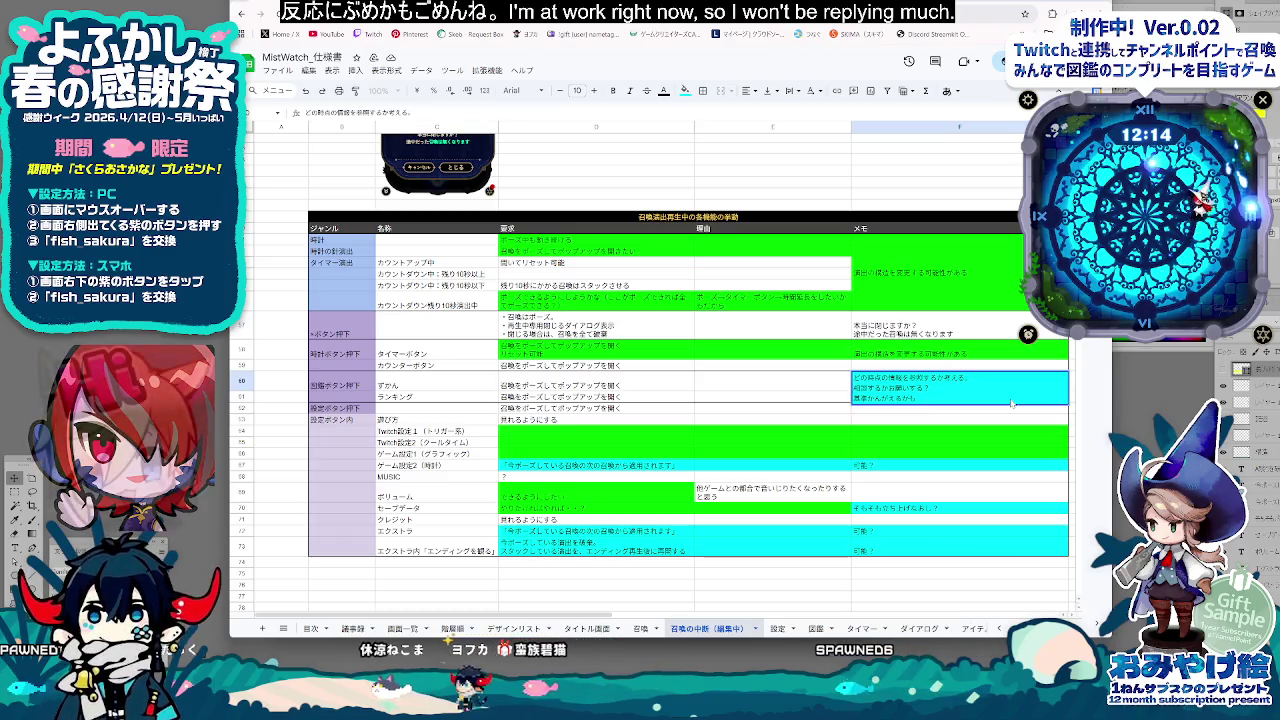
pyautogui.press('BackSpace')
pyautogui.press('BackSpace')
pyautogui.press('BackSpace')
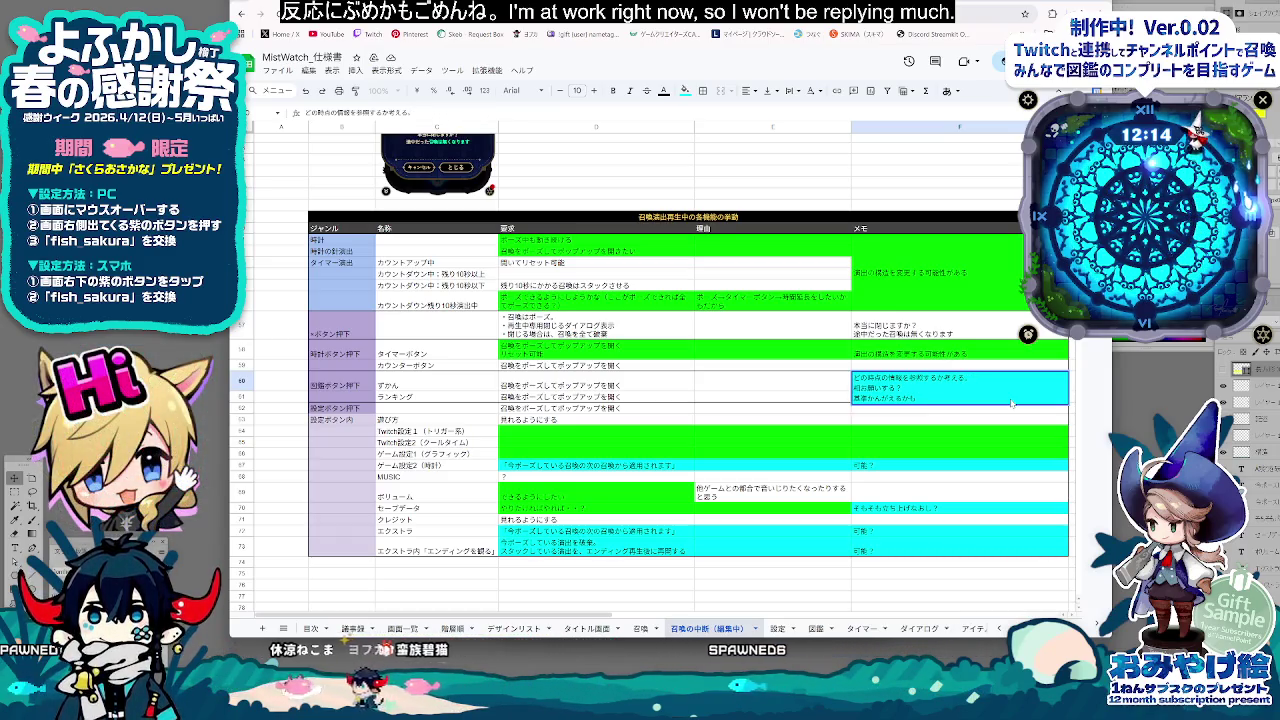
pyautogui.write('場合は基準かんがえるから')
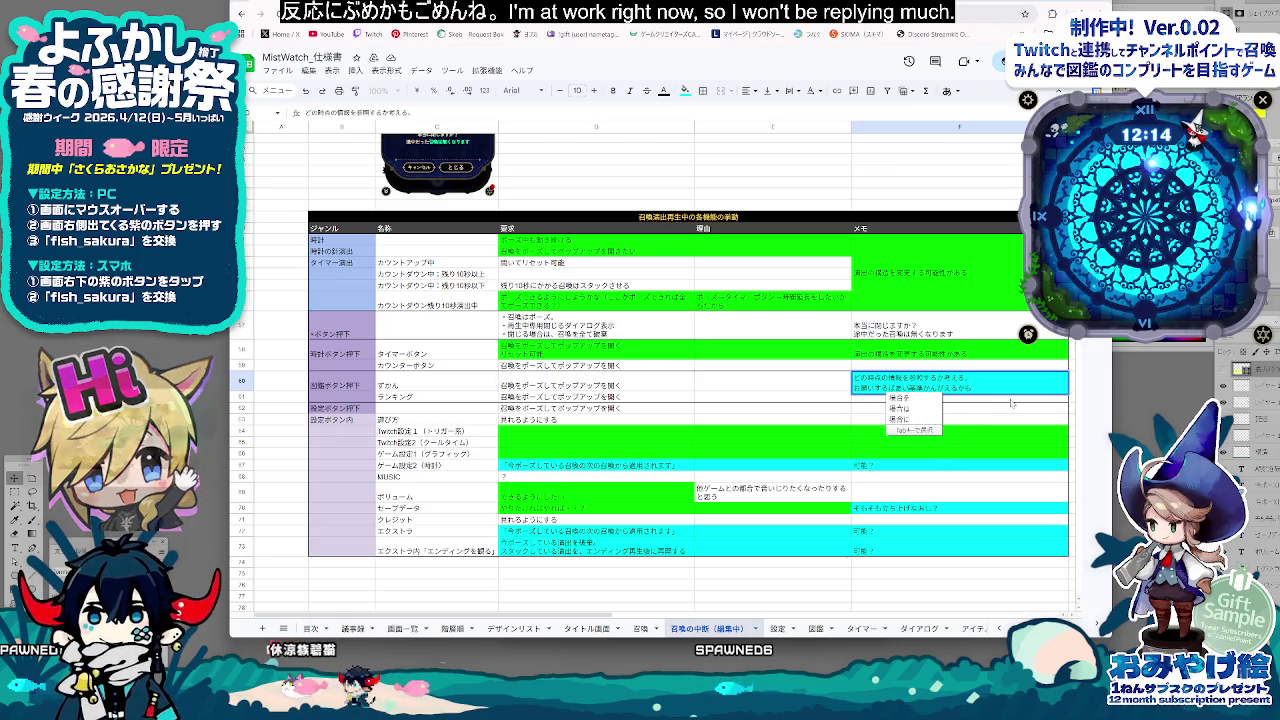
pyautogui.press('Return')
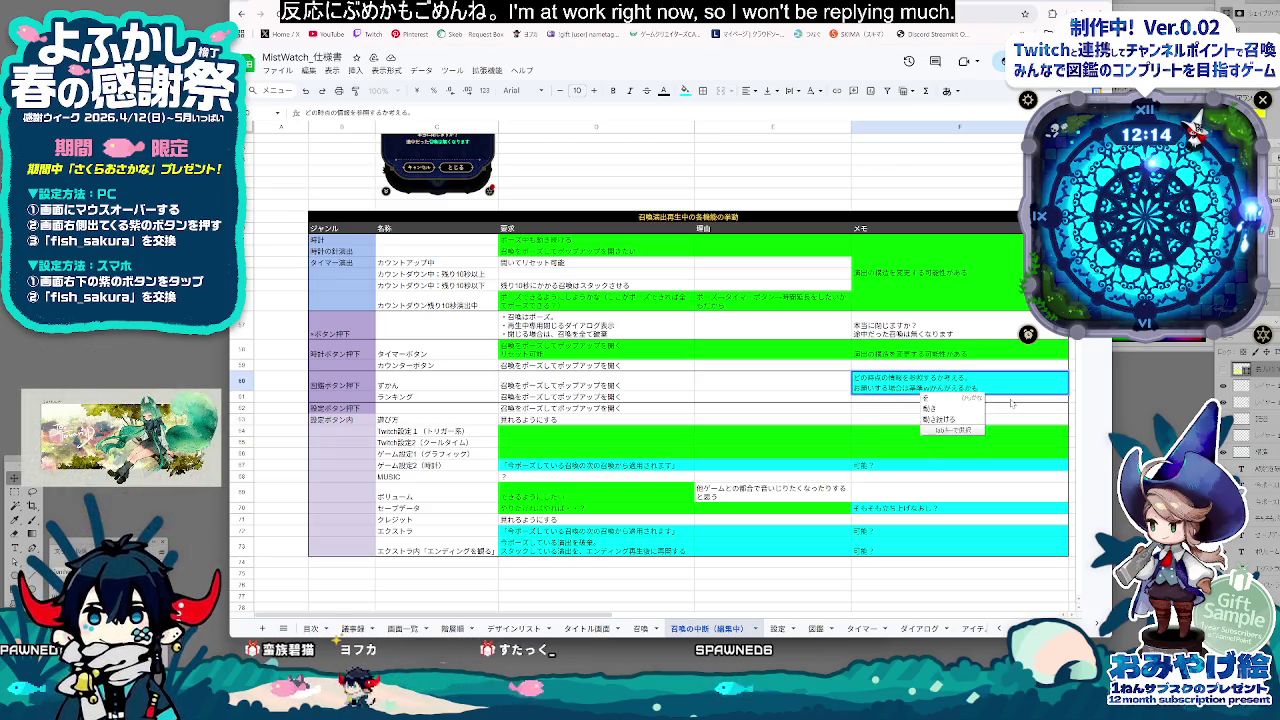
pyautogui.press('Return')
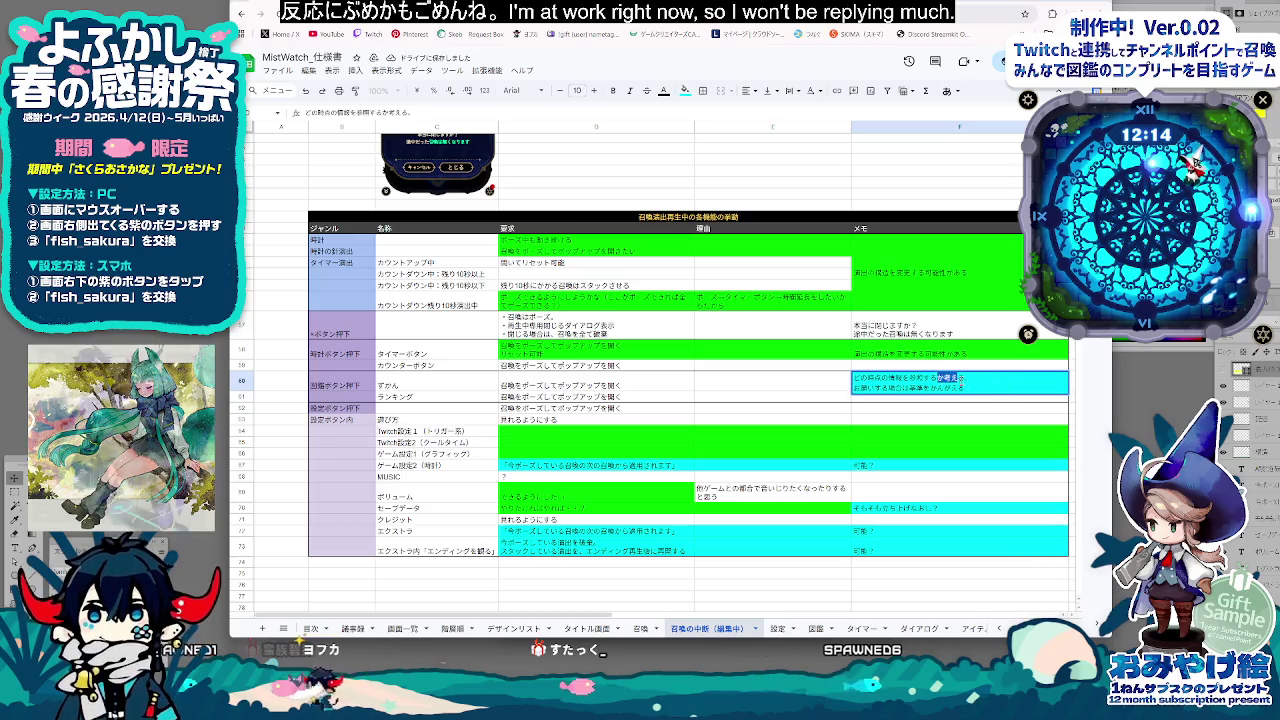
# Reconvert the memo's first-line ending to 考える。 and commit F60
pyautogui.moveTo(944, 378); pyautogui.dragTo(970, 378)
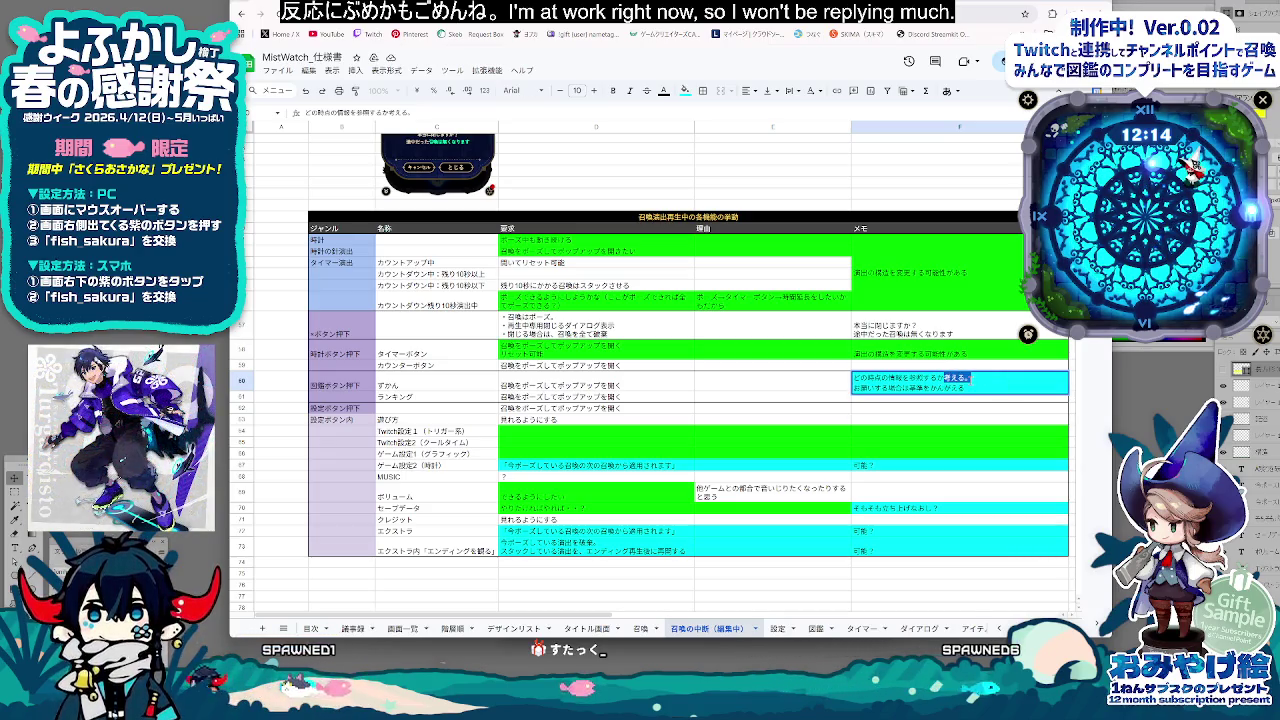
pyautogui.press('space')
pyautogui.press('Return')
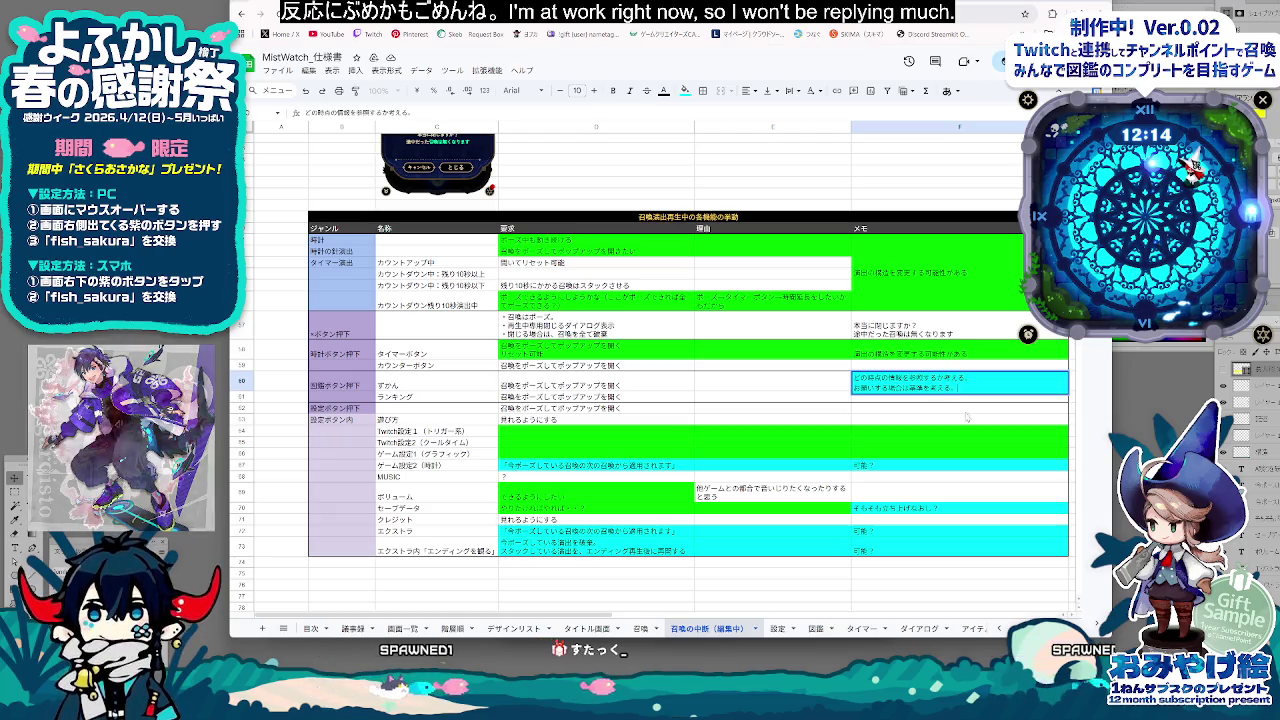
pyautogui.click(938, 421)
pyautogui.click(907, 385)
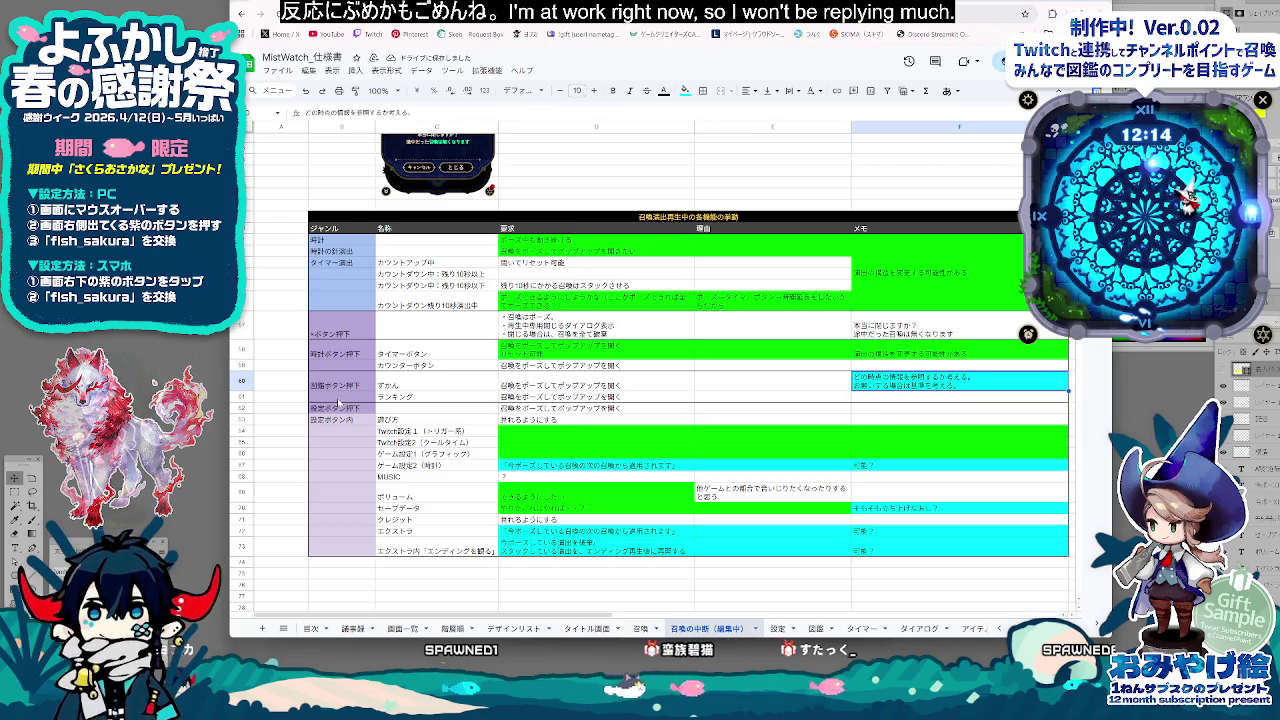
pyautogui.click(619, 398)
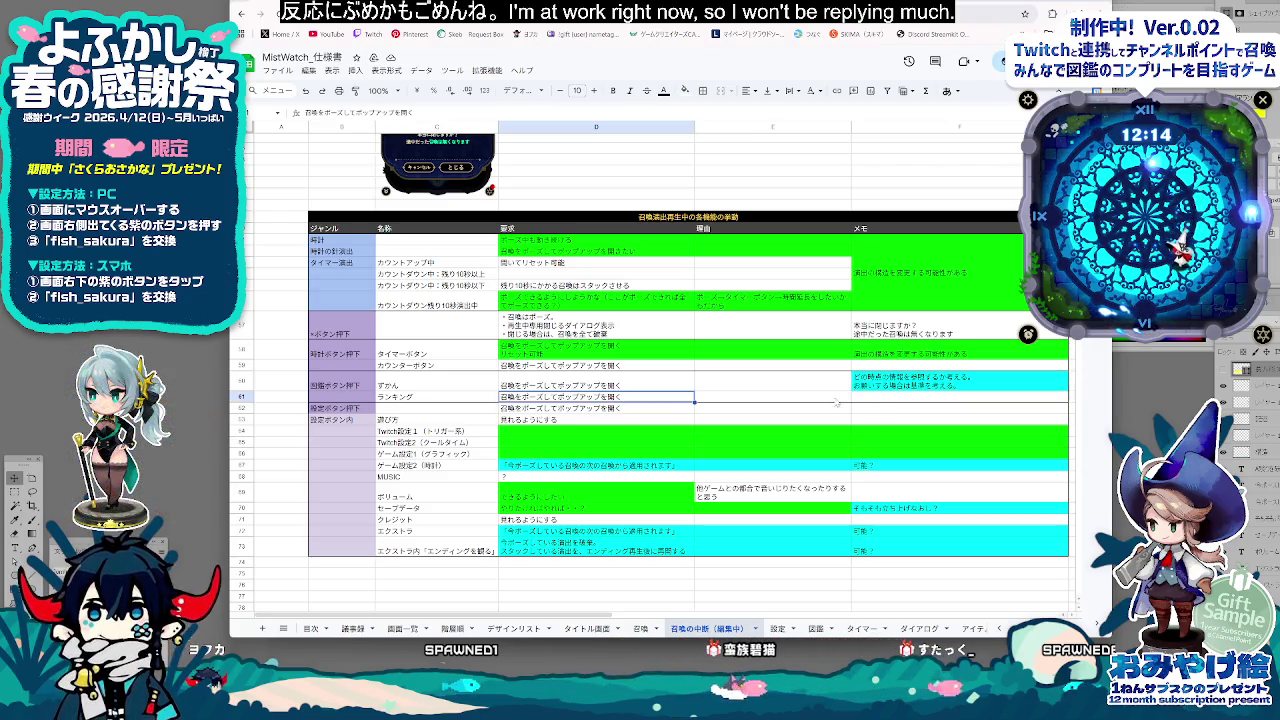
# Top-align the element names in C56:C73 and scroll to check the result
pyautogui.click(879, 400)
pyautogui.click(651, 400)
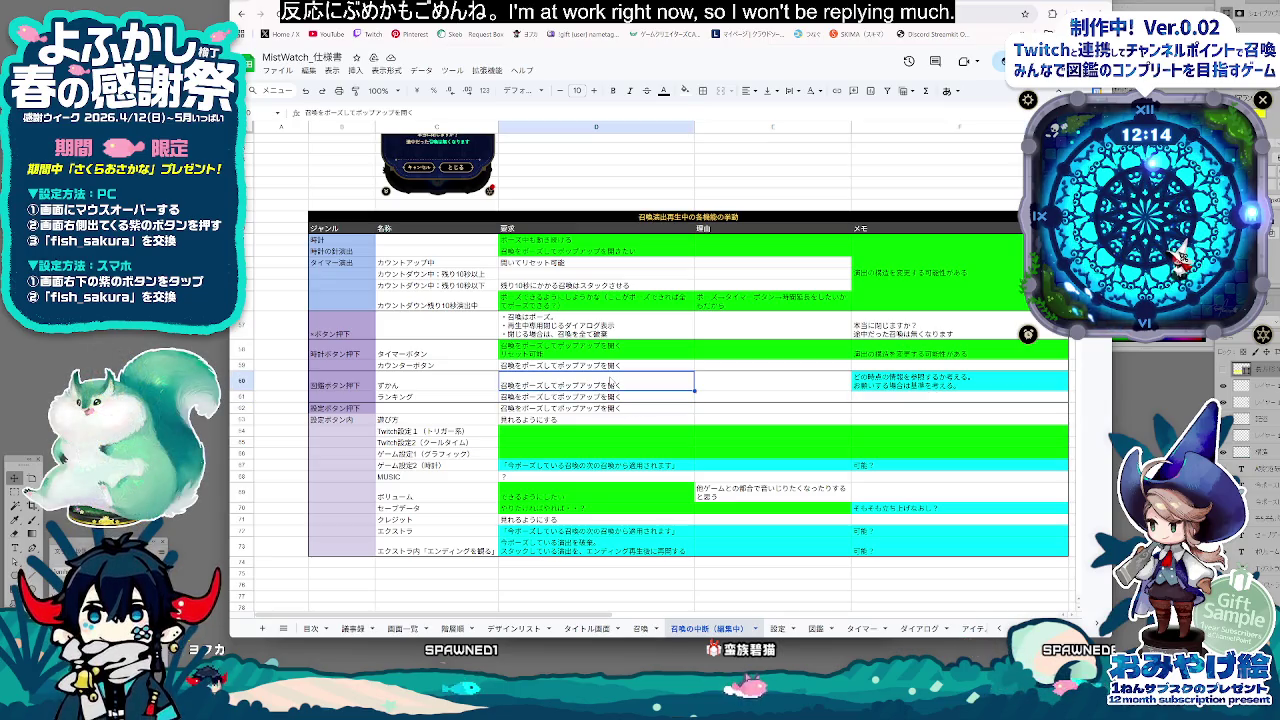
pyautogui.click(437, 250)
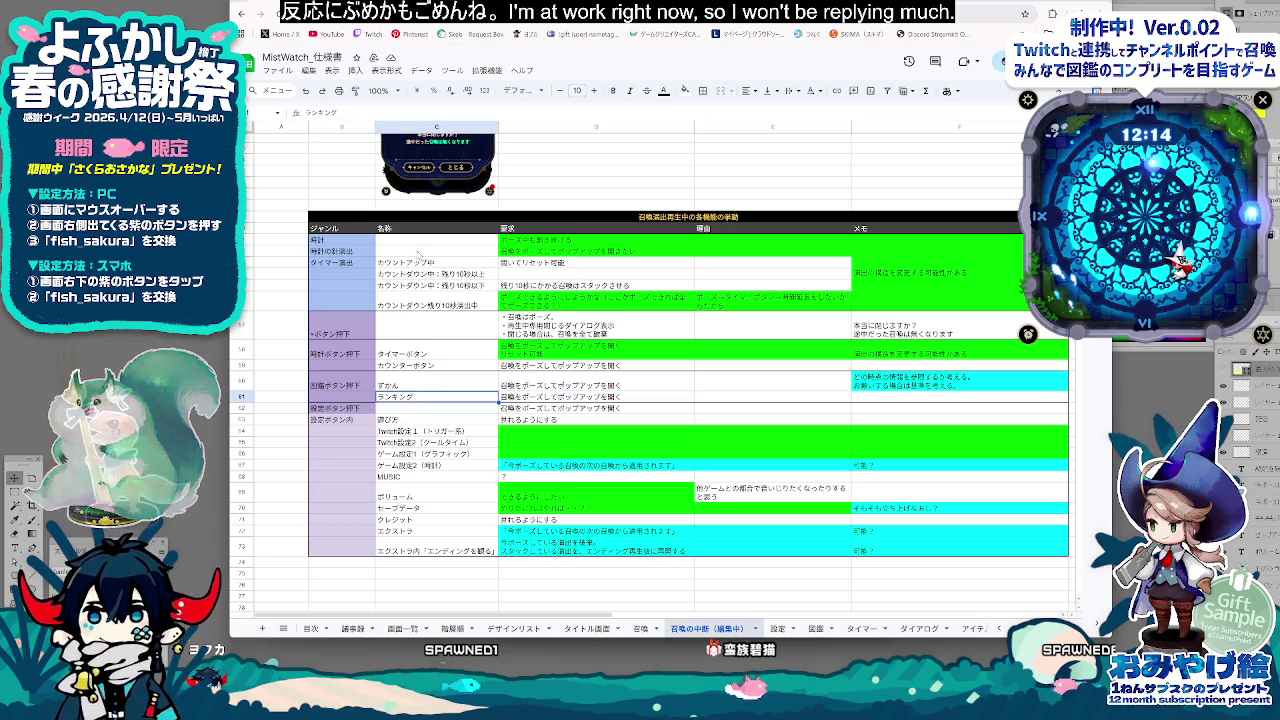
pyautogui.keyDown('shift'); pyautogui.click(396, 551); pyautogui.keyUp('shift')
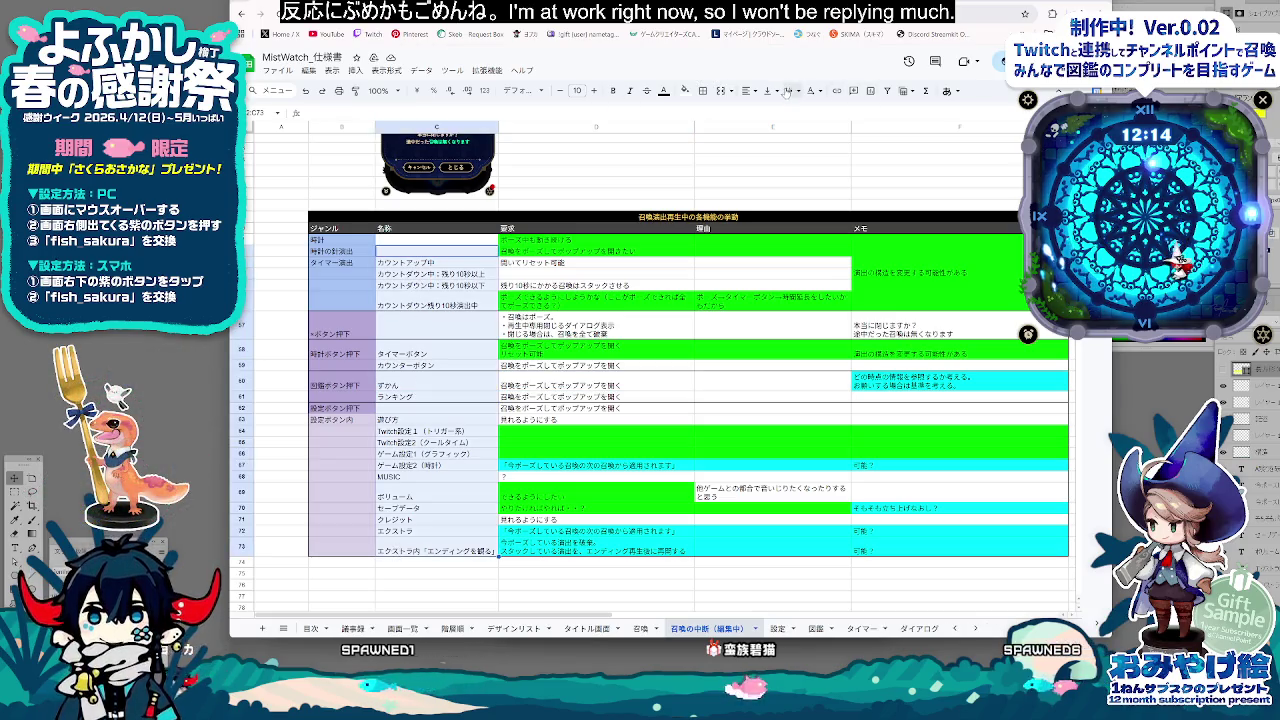
pyautogui.click(771, 111)
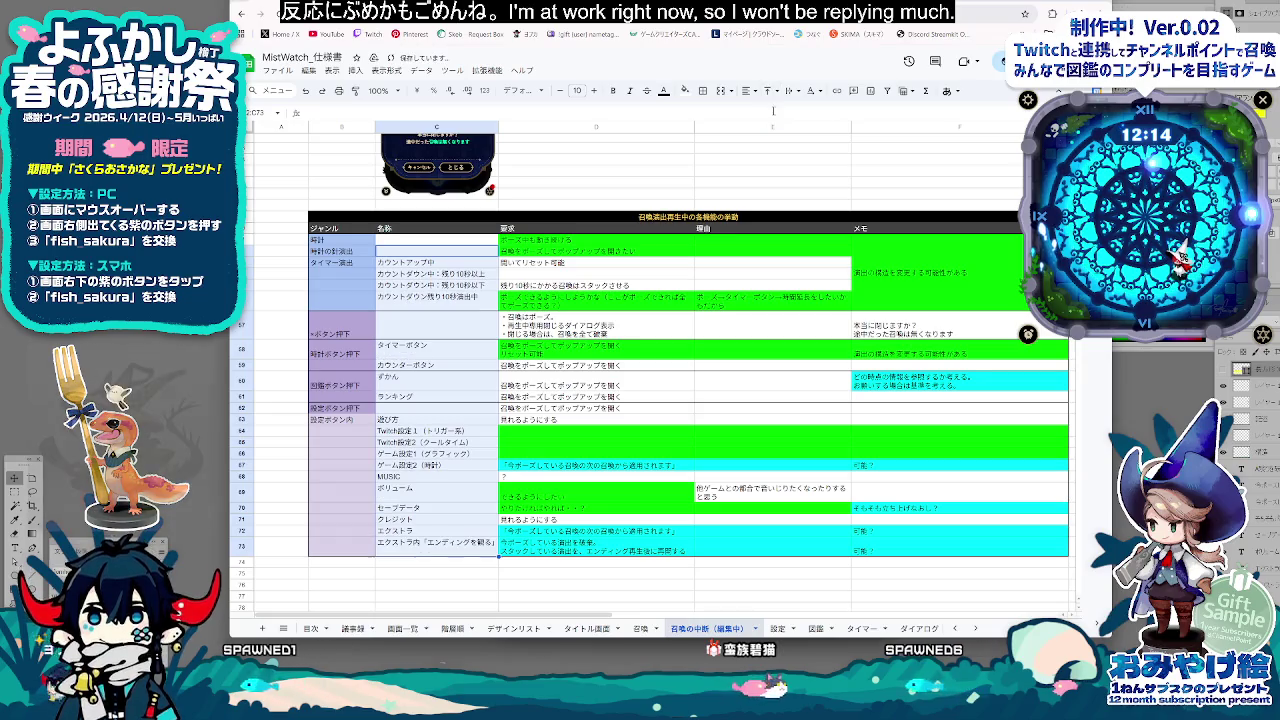
pyautogui.click(597, 408)
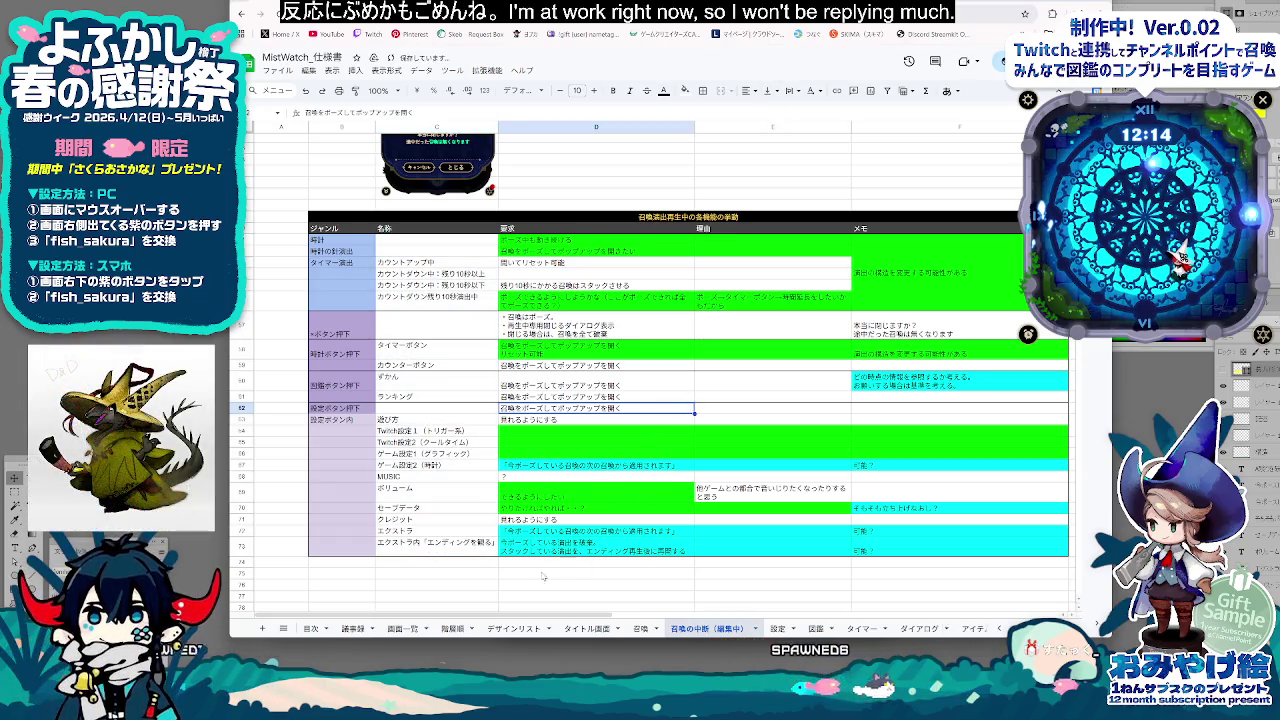
pyautogui.scroll(3, 548, 540)
pyautogui.scroll(3, 570, 525)
pyautogui.scroll(3, 585, 515)
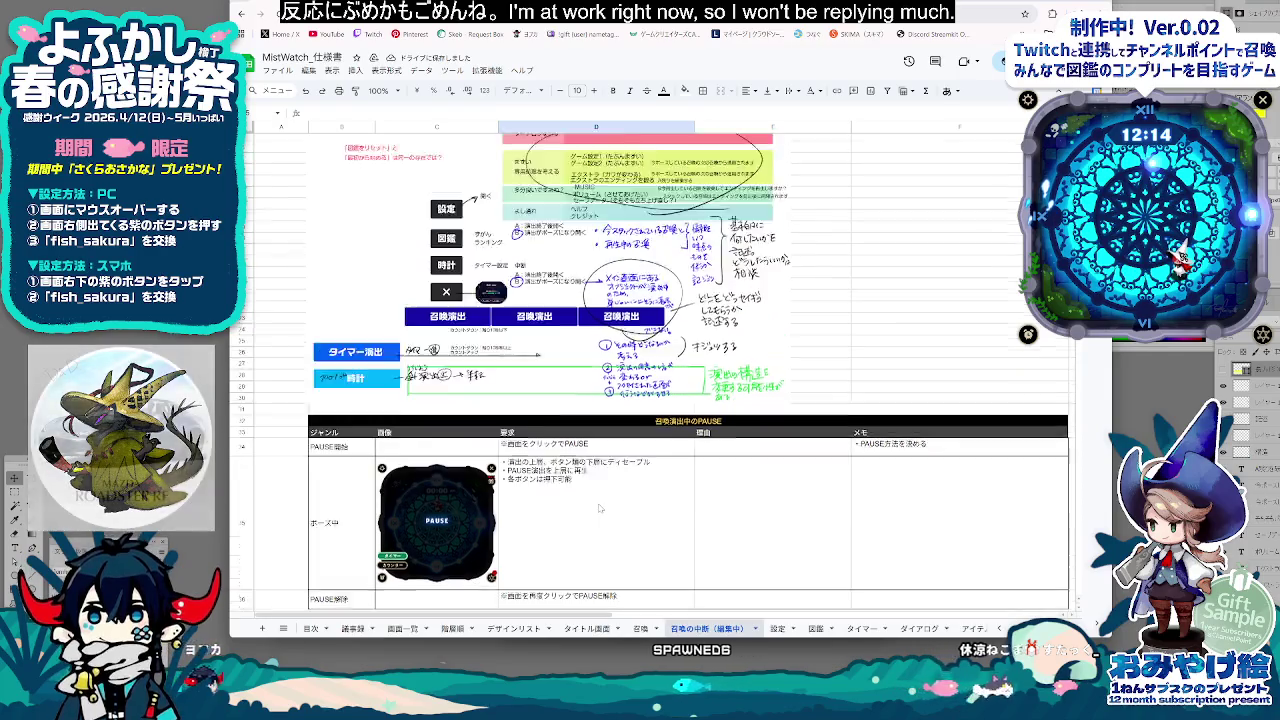
pyautogui.scroll(3, 600, 505)
pyautogui.scroll(-2, 600, 505)
pyautogui.scroll(-3, 601, 507)
pyautogui.scroll(-3, 603, 510)
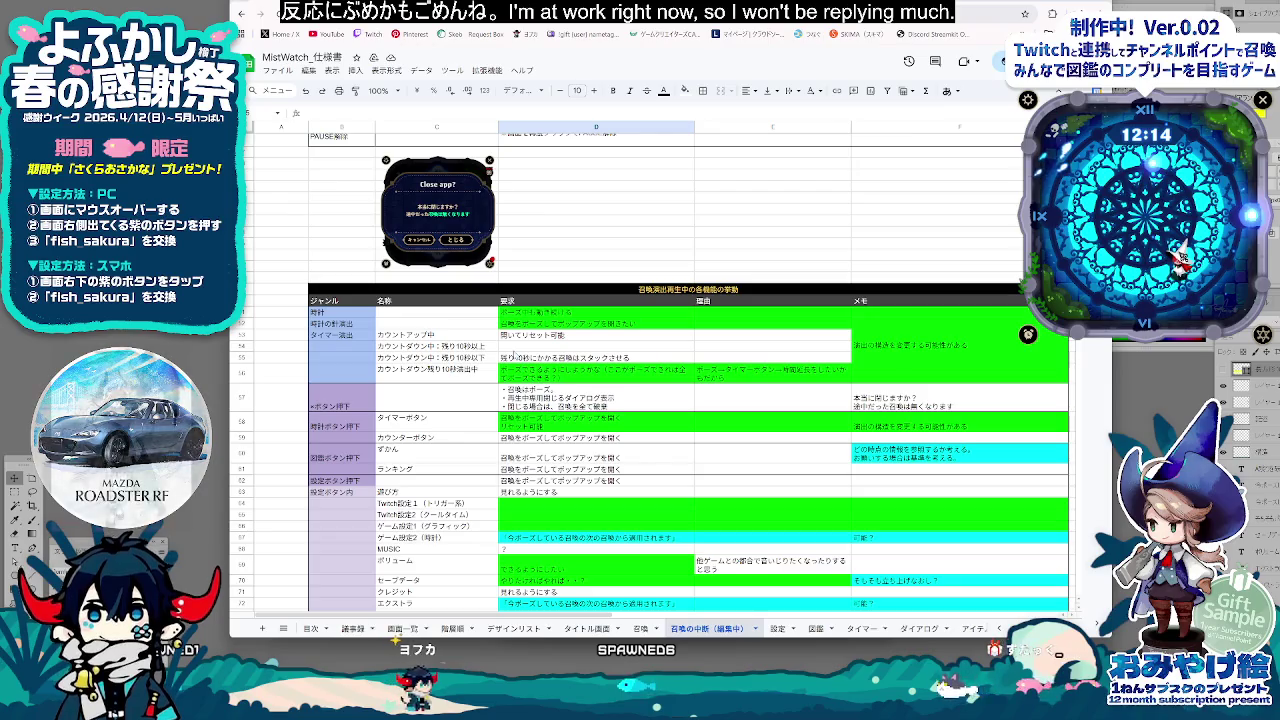
# Select the two countdown rows' requirement and reason cells, D54:E55
pyautogui.click(514, 348)
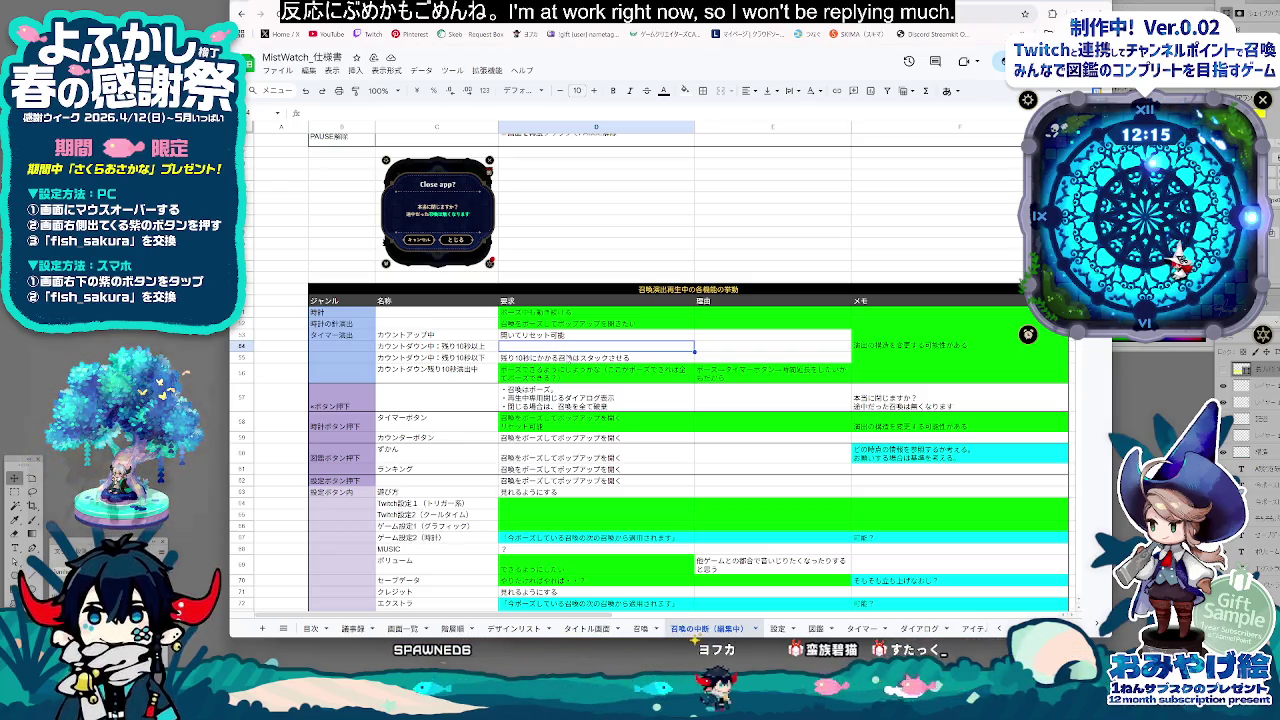
pyautogui.click(567, 357)
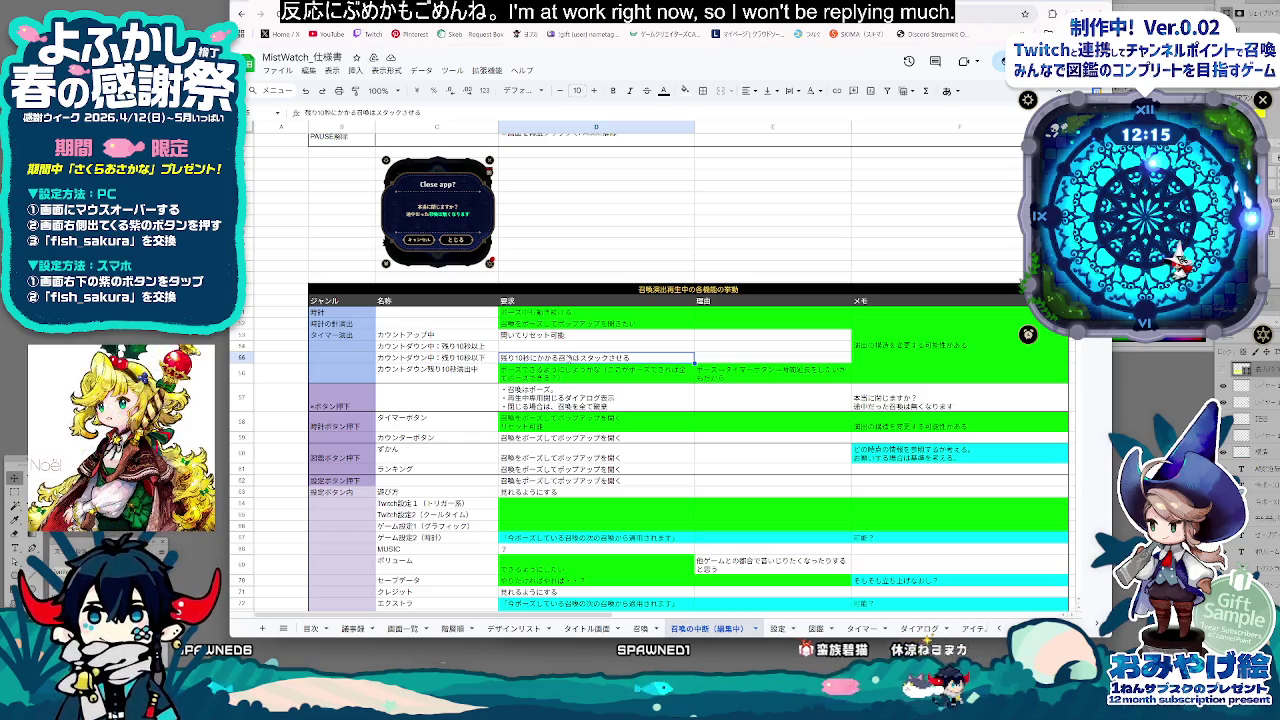
pyautogui.moveTo(282, 311); pyautogui.dragTo(673, 338)
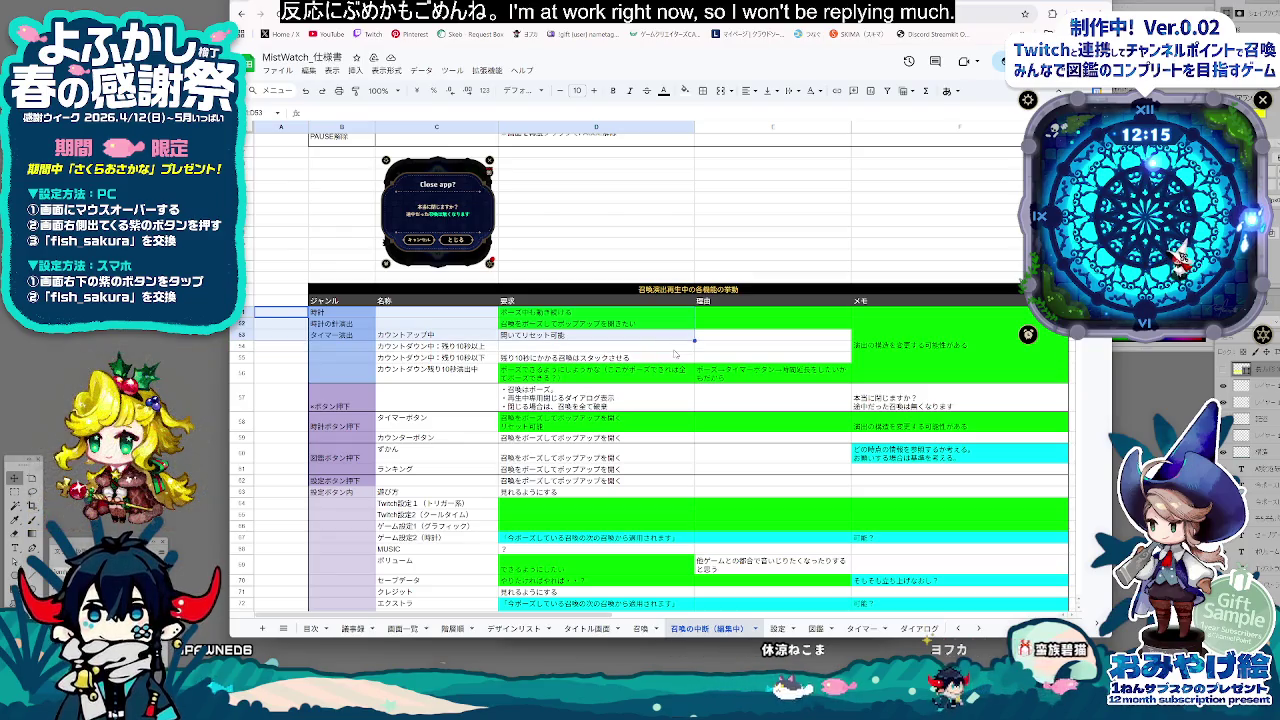
pyautogui.click(675, 348)
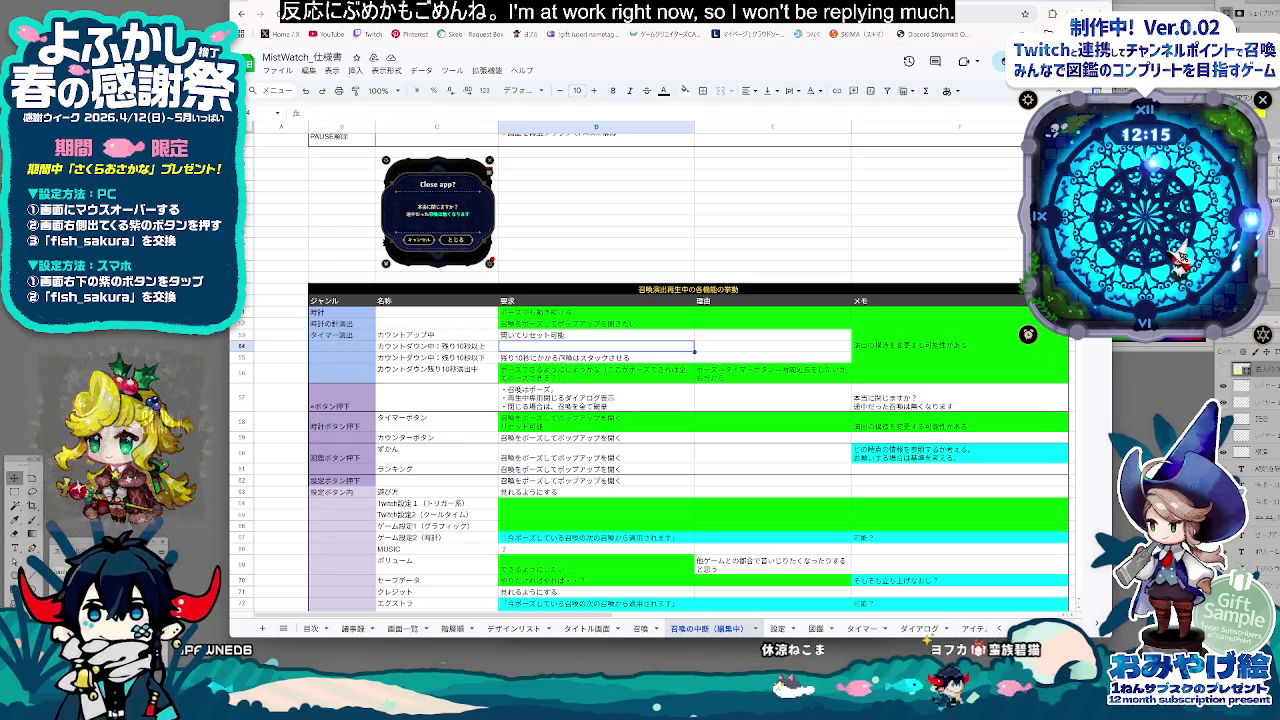
pyautogui.press('Down')
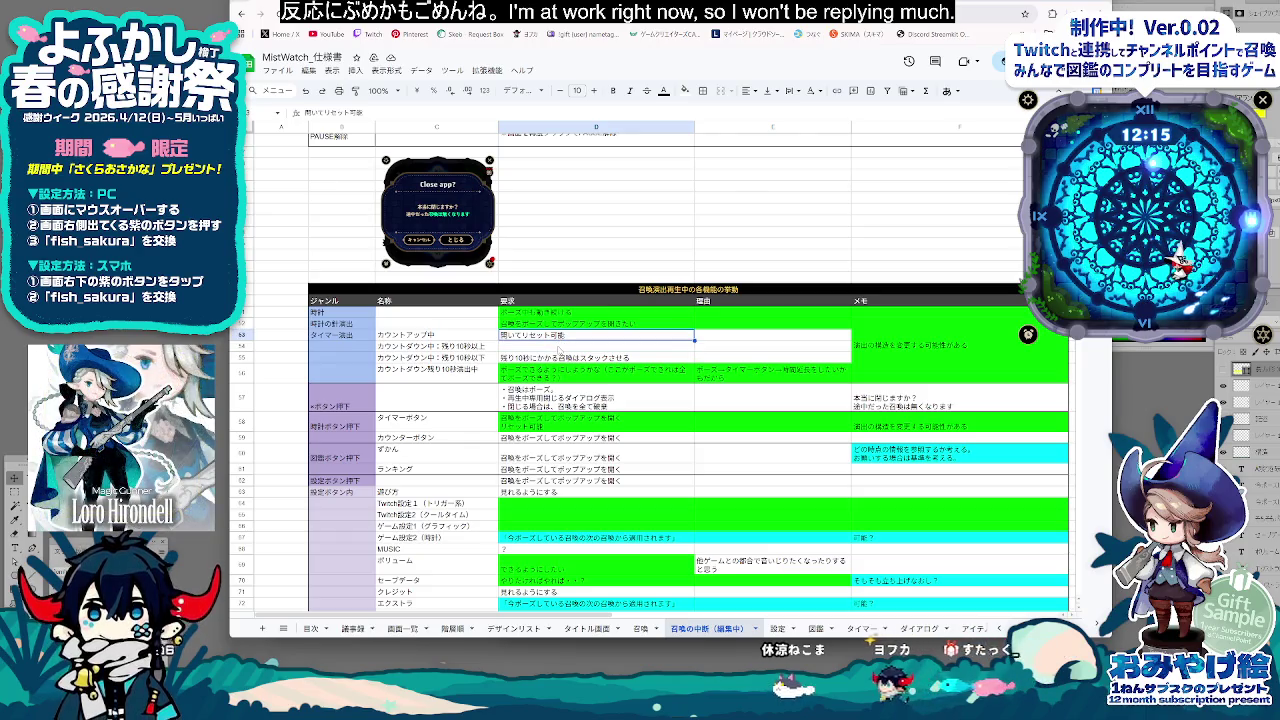
pyautogui.moveTo(559, 352); pyautogui.dragTo(744, 366)
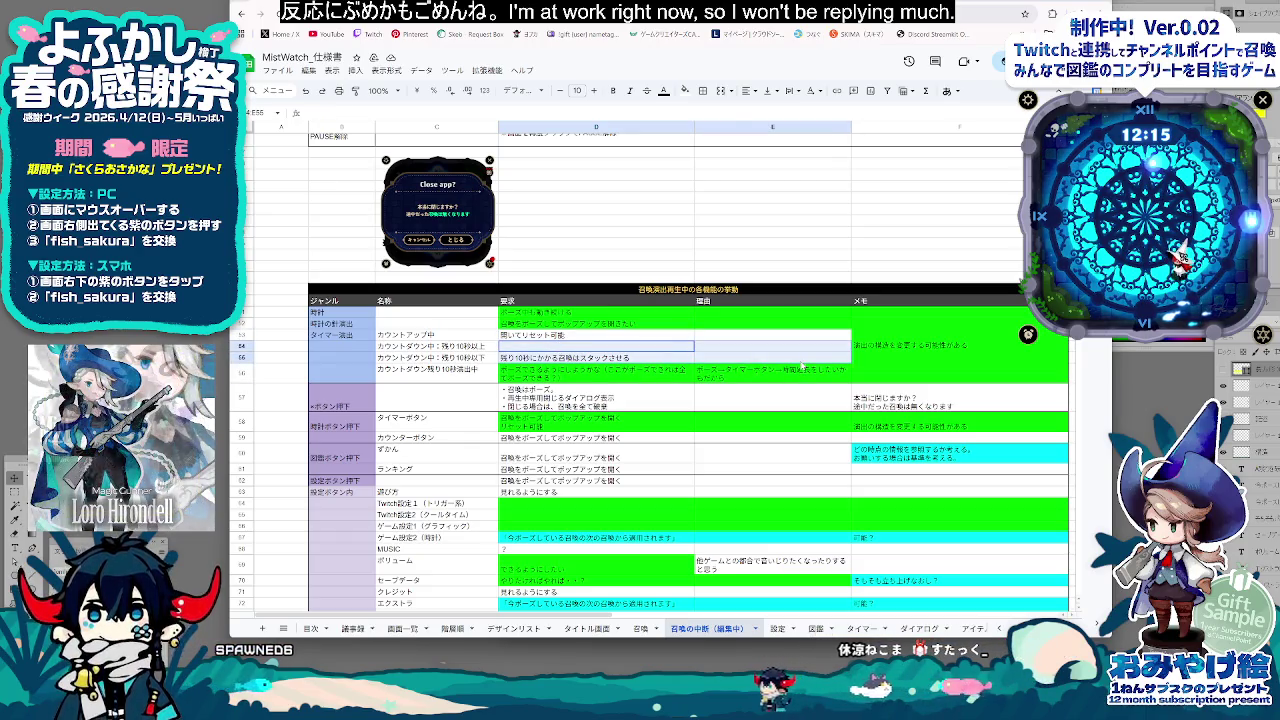
# Fill D54:E55 with the bright green swatch
pyautogui.click(685, 90)
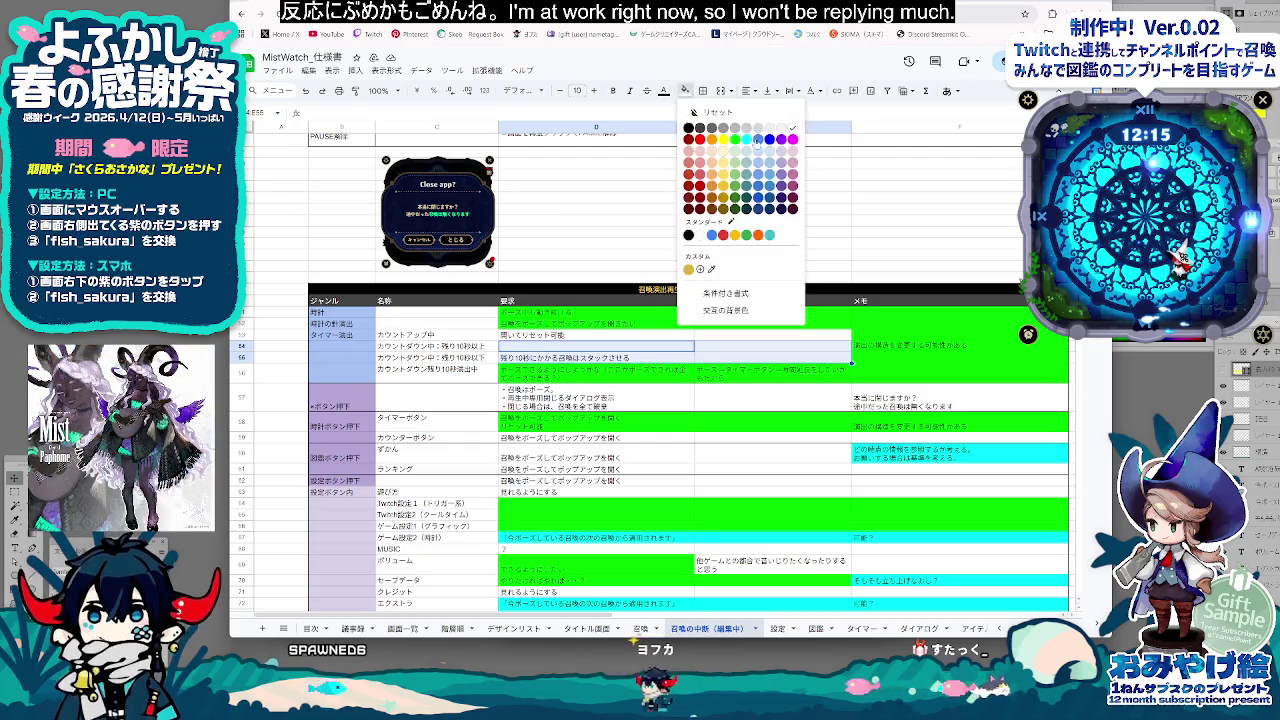
pyautogui.click(735, 150)
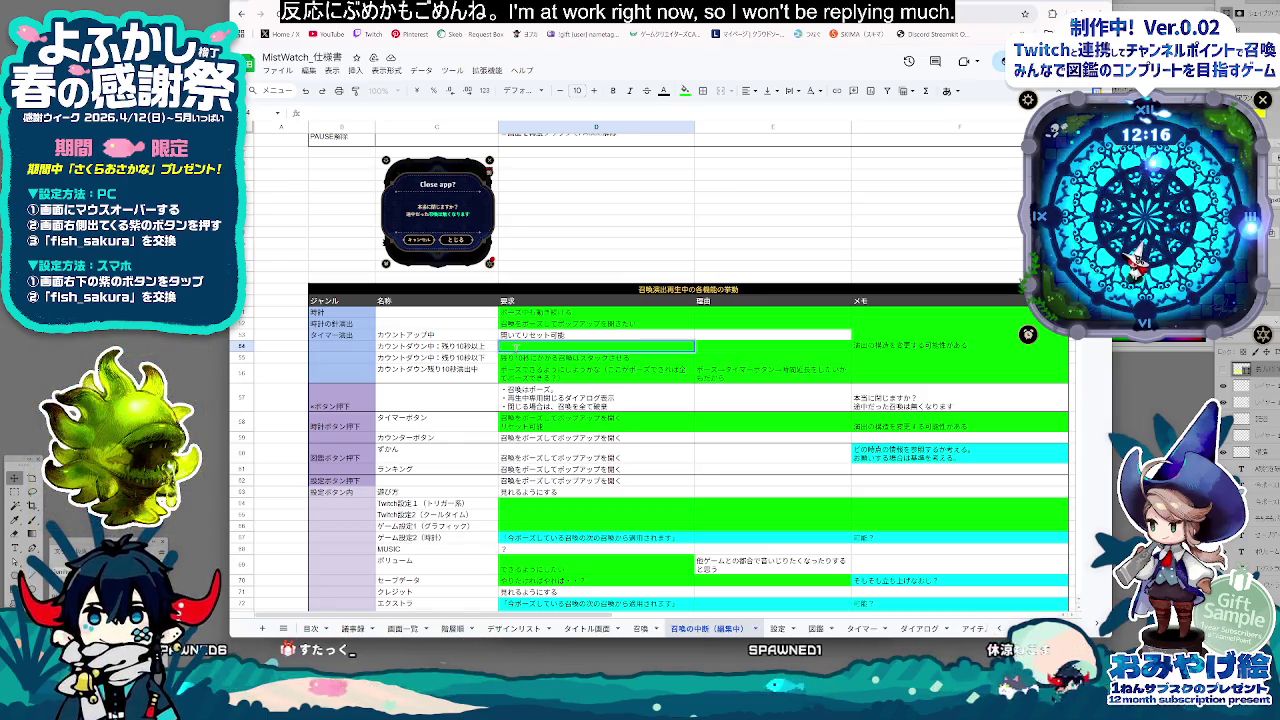
# Enter the note ここ書くことない？ in D54 for the countdown-over-10-seconds row and review it
pyautogui.write('ここかくこと')
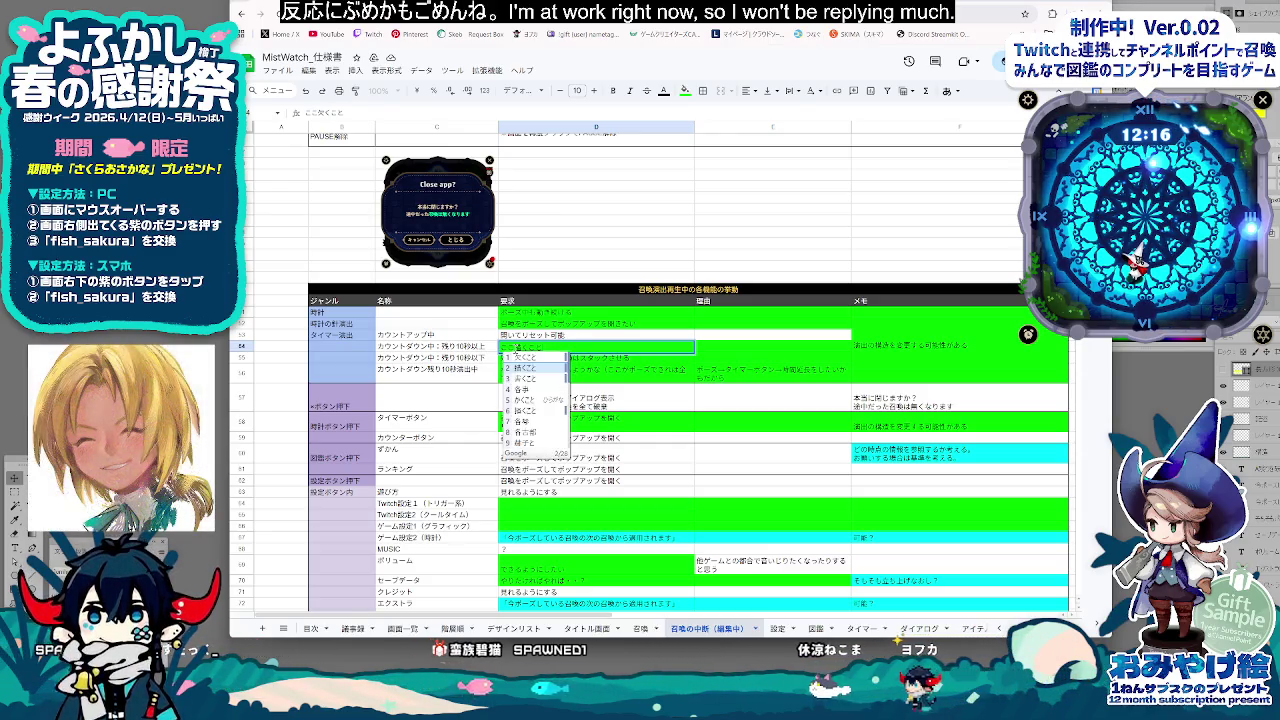
pyautogui.write('ない')
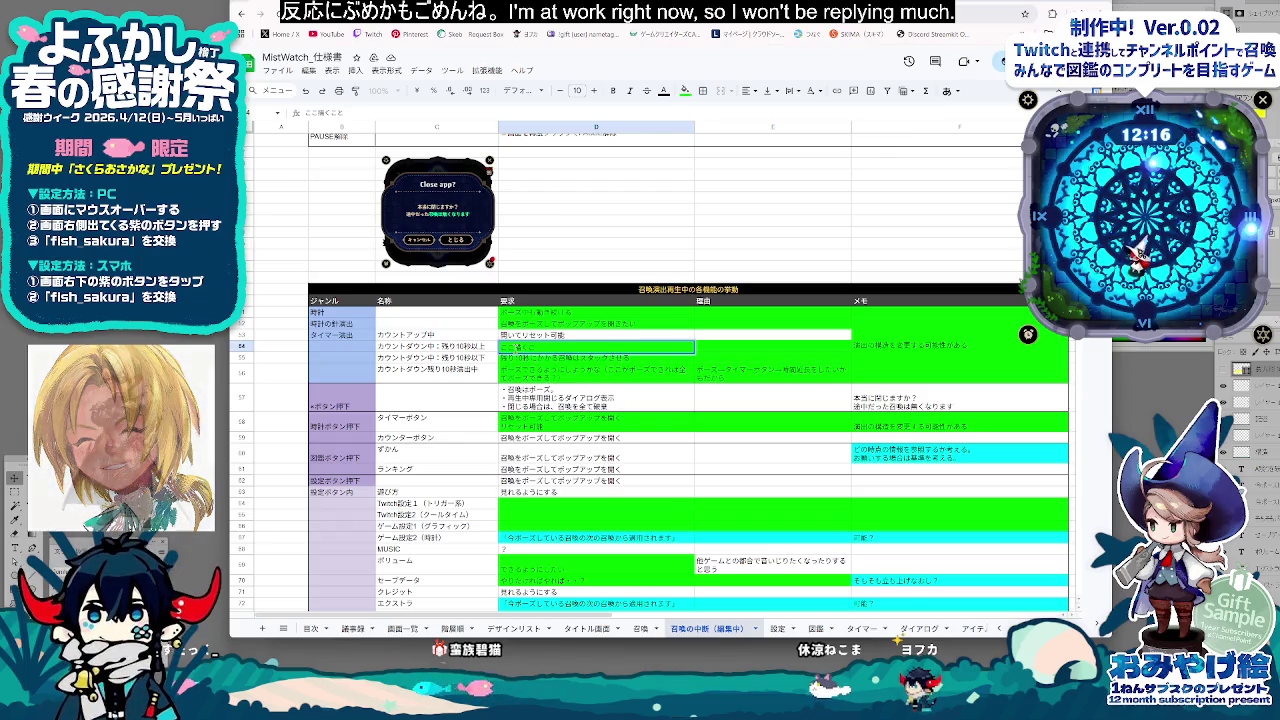
pyautogui.write('かく')
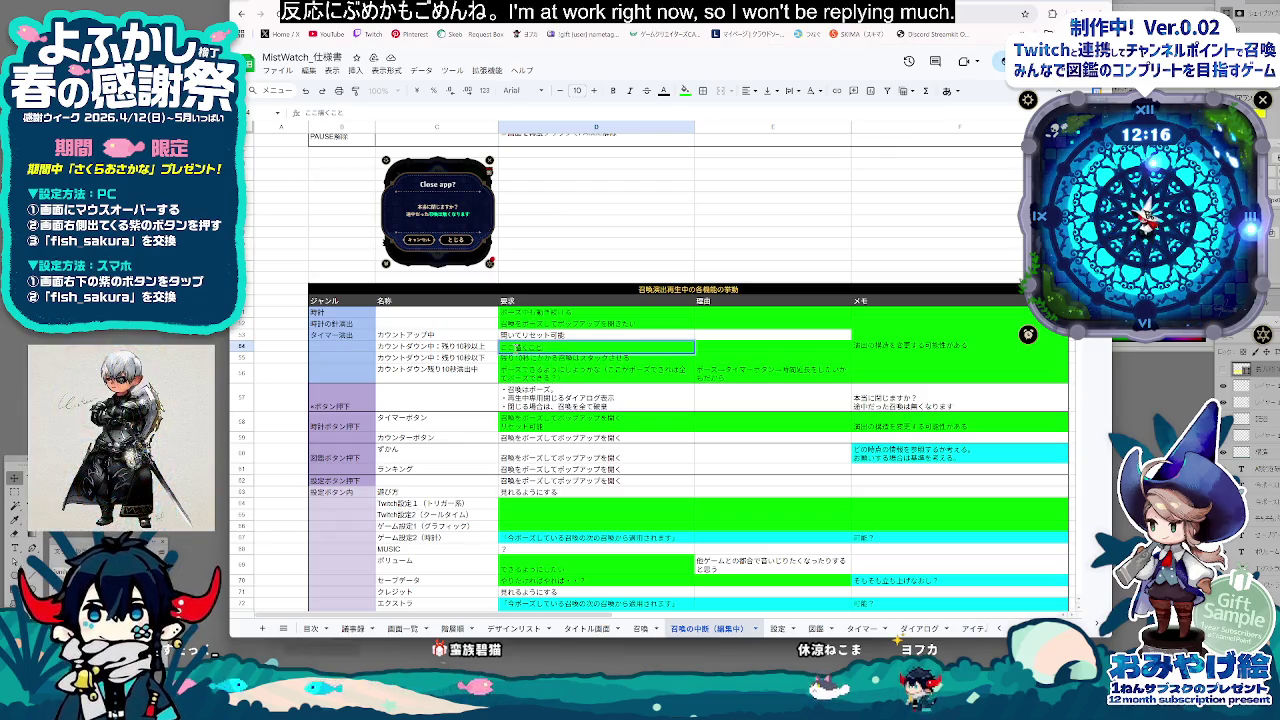
pyautogui.write('ない')
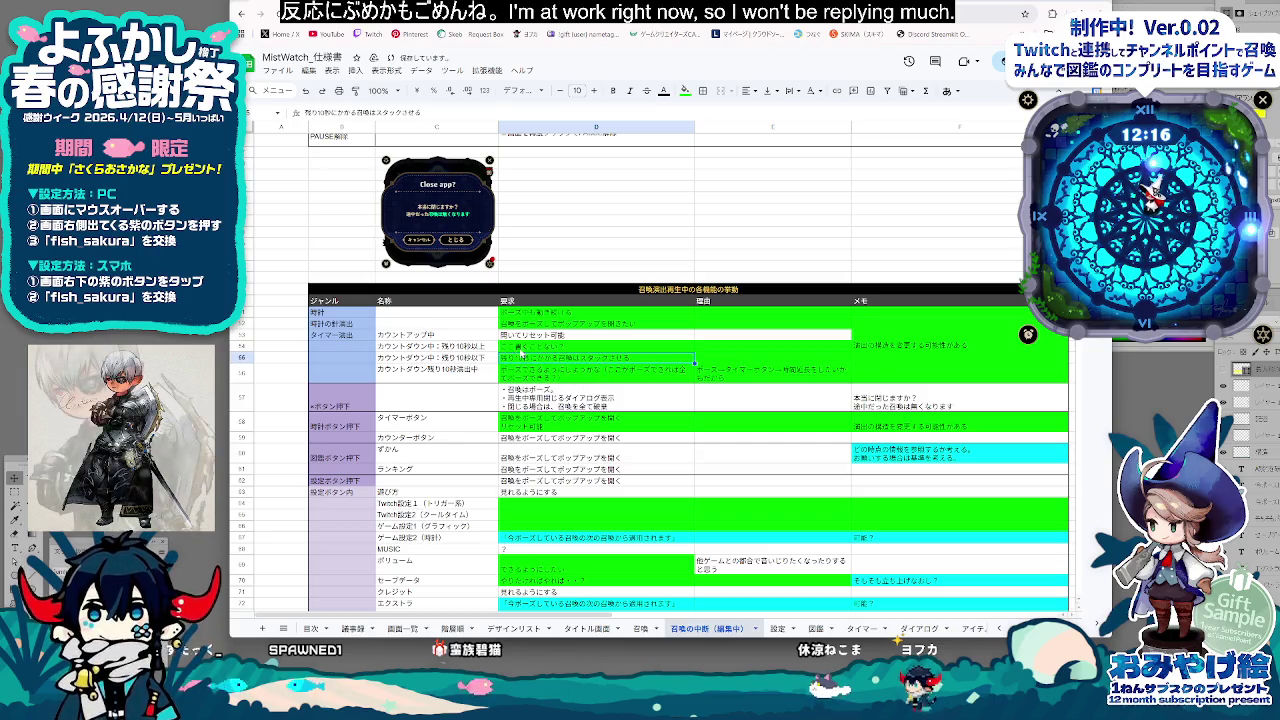
pyautogui.press('Down')
pyautogui.press('Down')
pyautogui.press('Down')
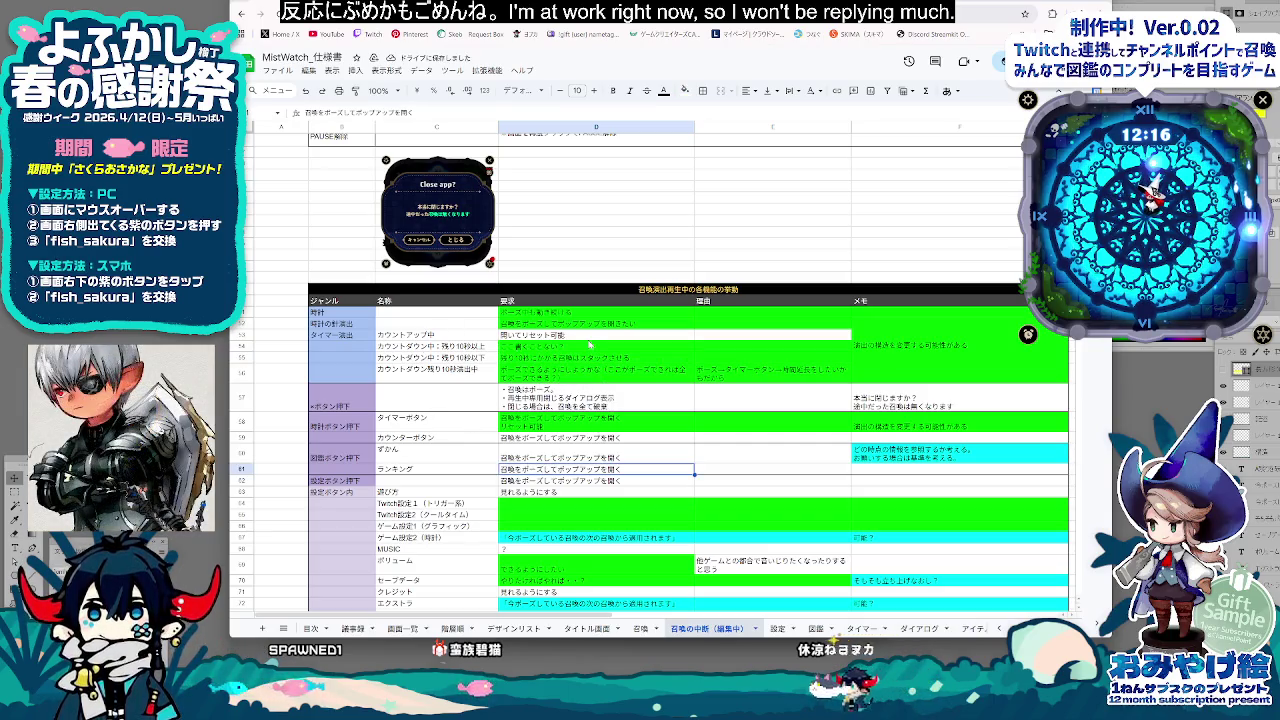
pyautogui.click(765, 472)
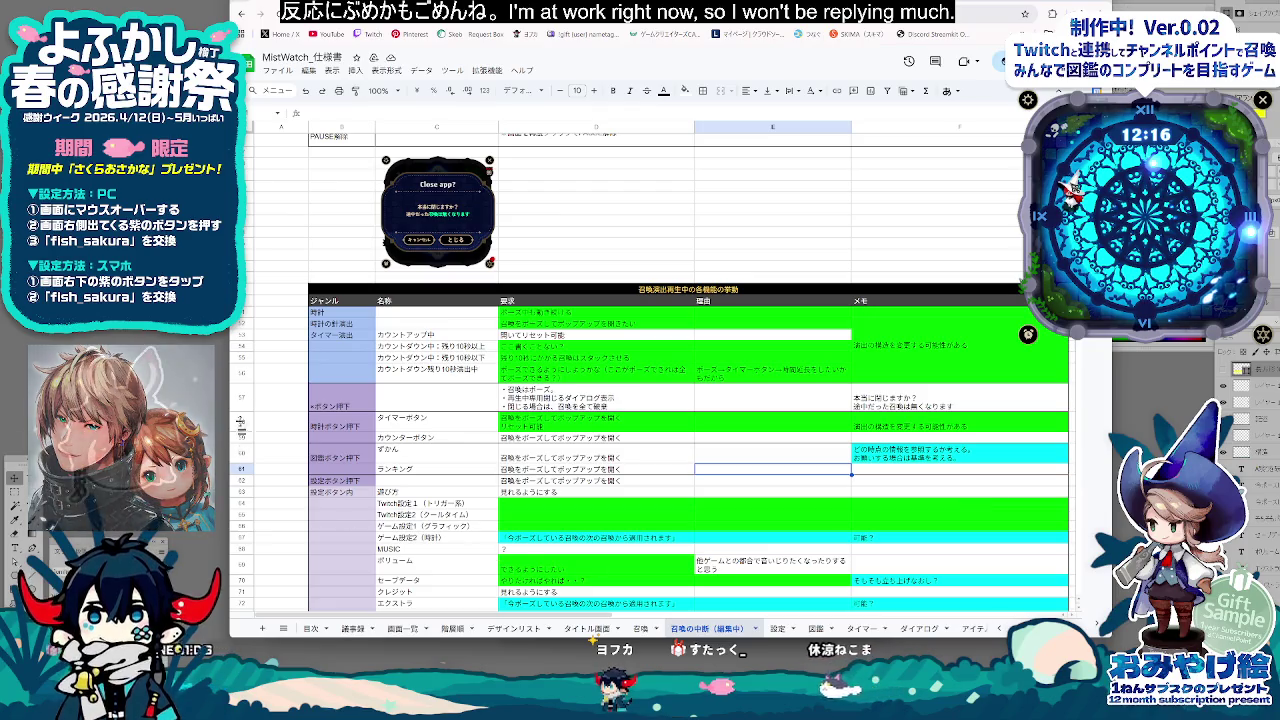
pyautogui.click(440, 346)
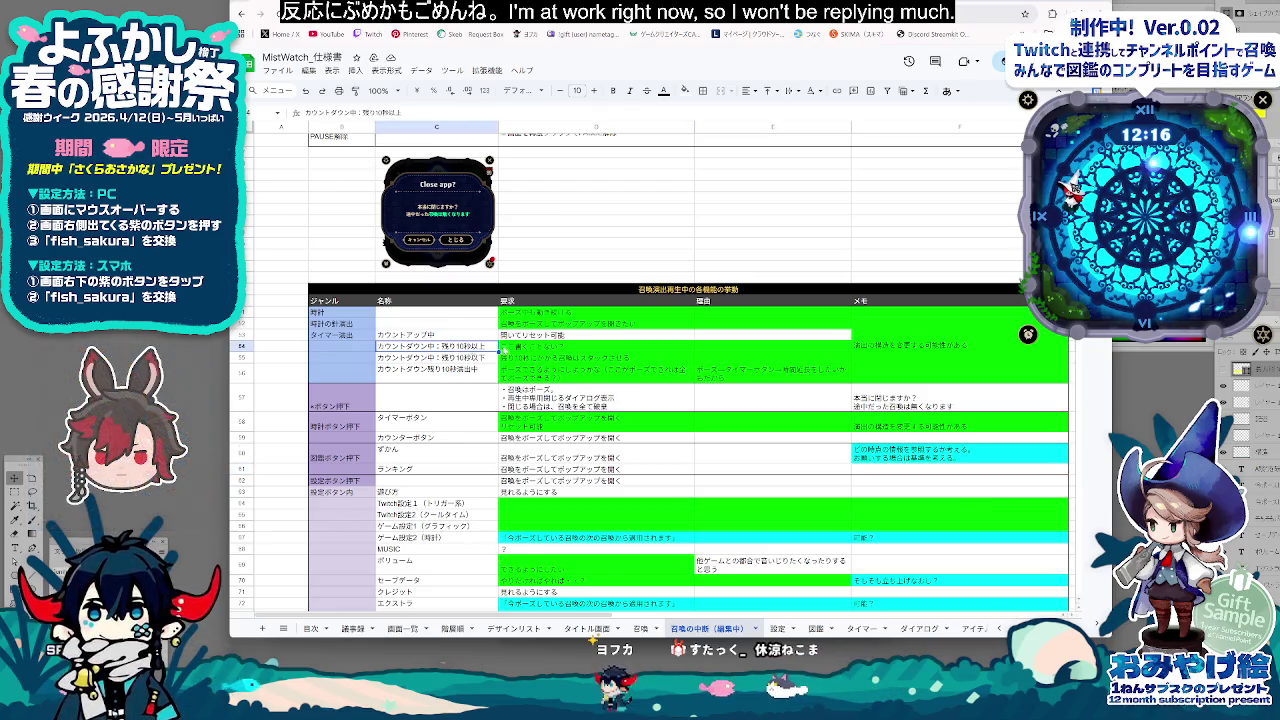
pyautogui.click(619, 348)
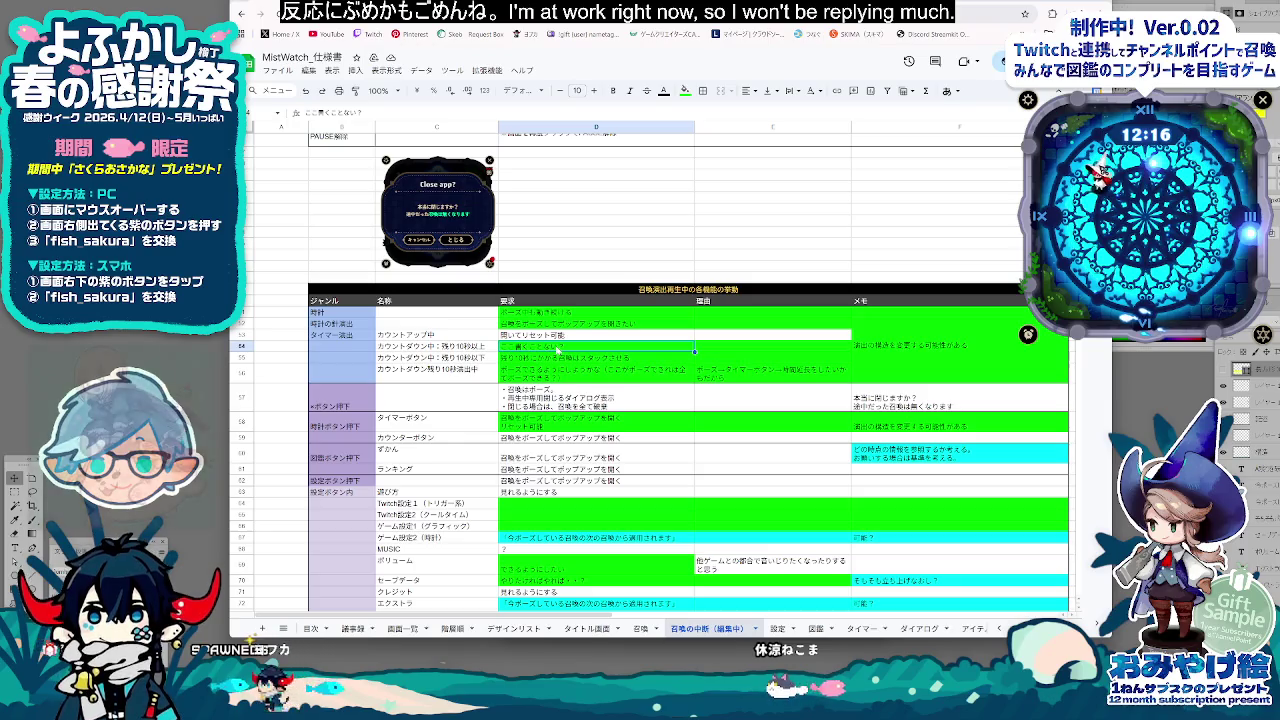
pyautogui.moveTo(557, 347); pyautogui.dragTo(480, 345)
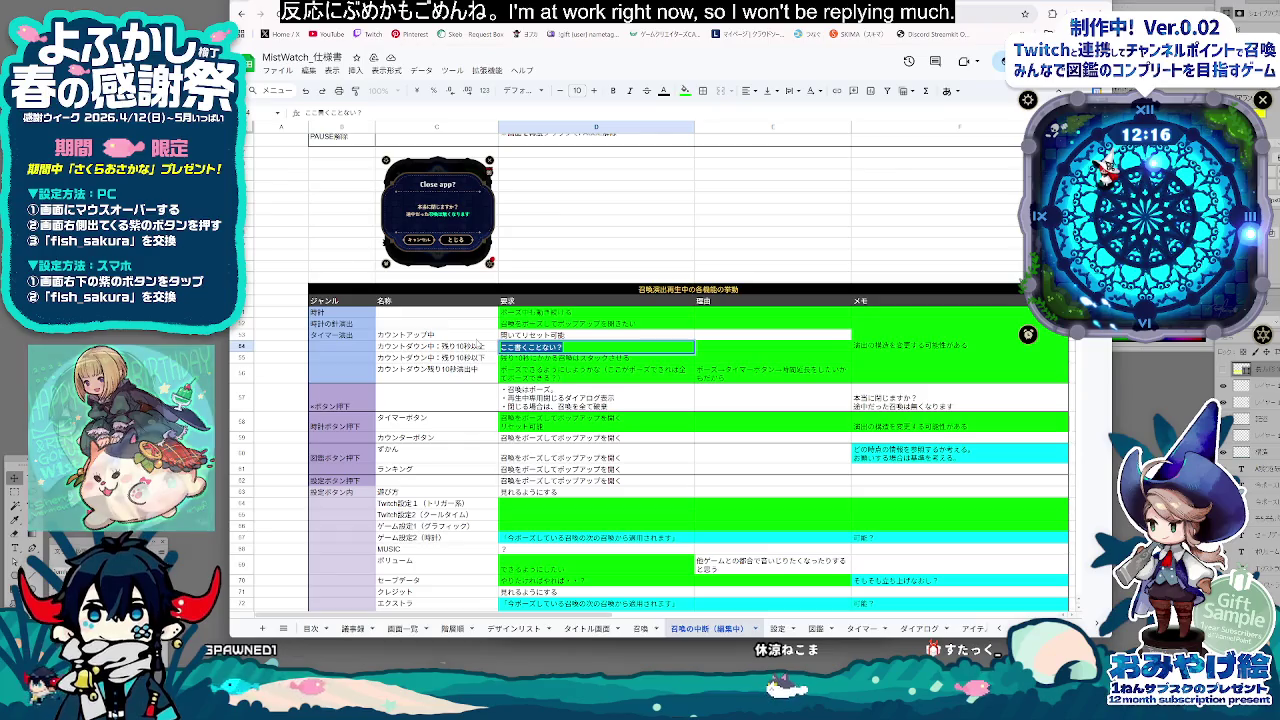
pyautogui.click(600, 438)
pyautogui.scroll(-1, 645, 522)
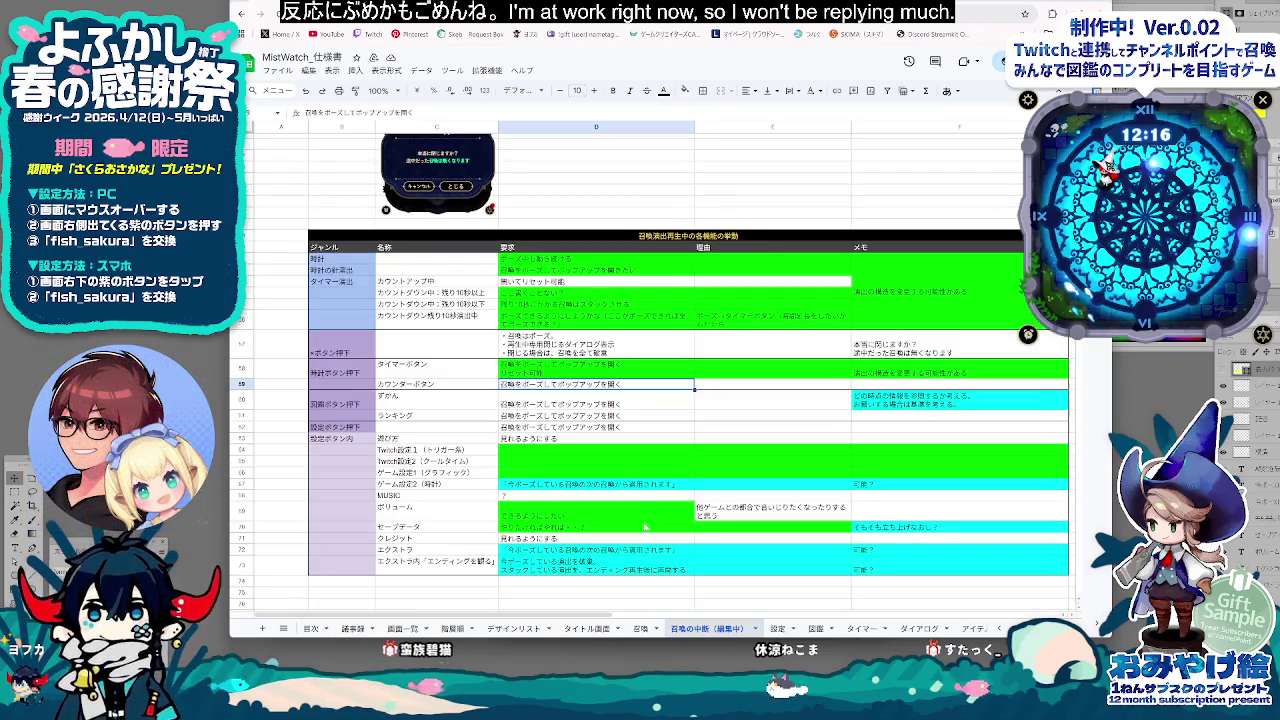
pyautogui.click(590, 440)
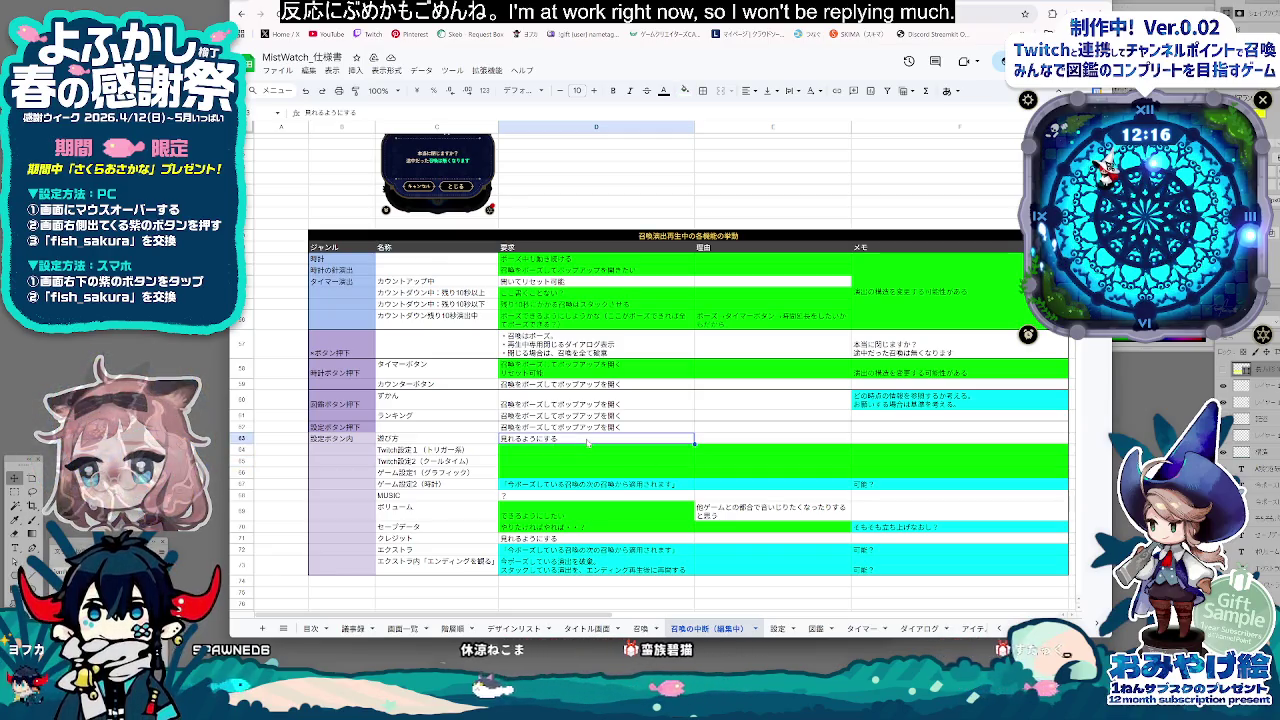
pyautogui.click(565, 461)
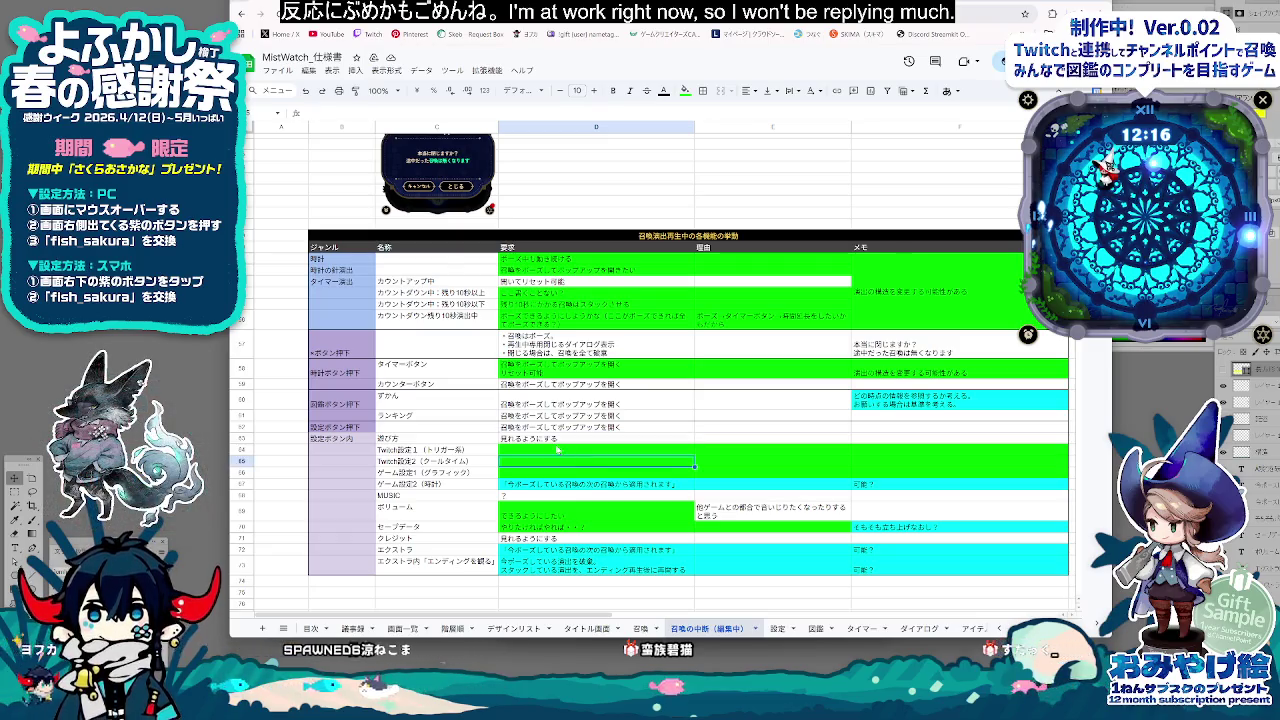
pyautogui.click(527, 439)
pyautogui.click(600, 461)
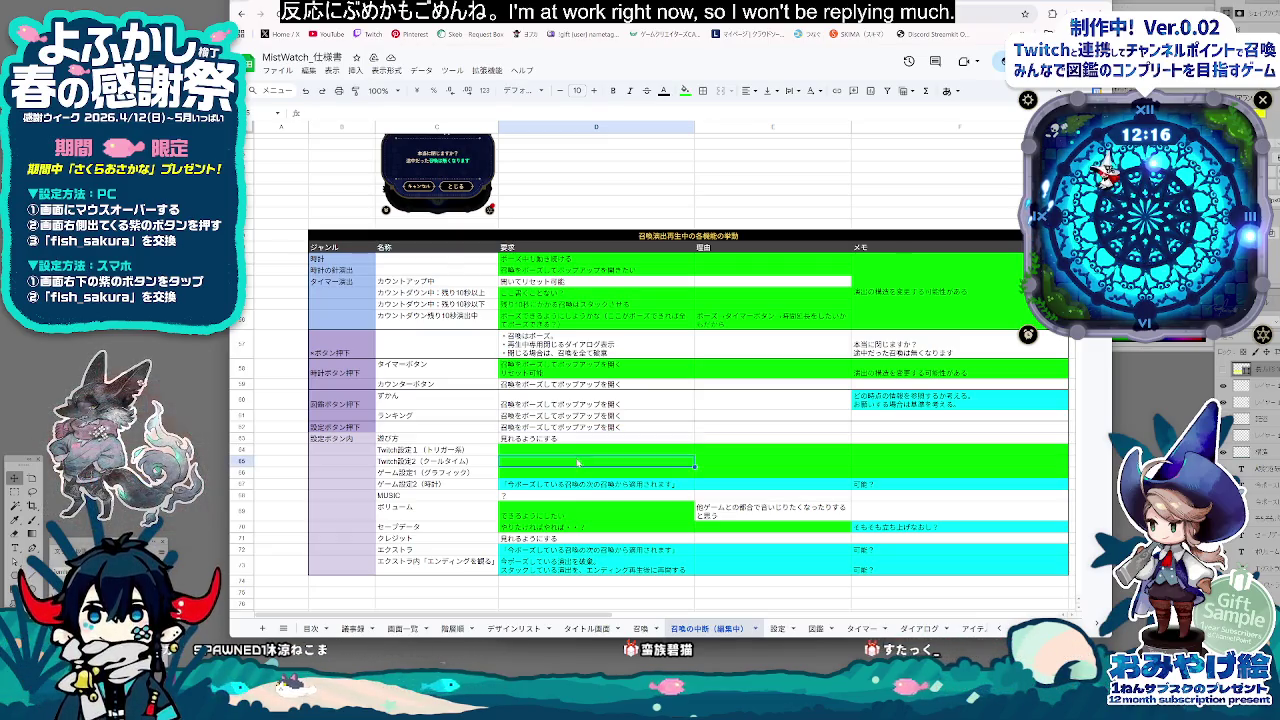
pyautogui.scroll(3, 633, 541)
pyautogui.scroll(3, 633, 541)
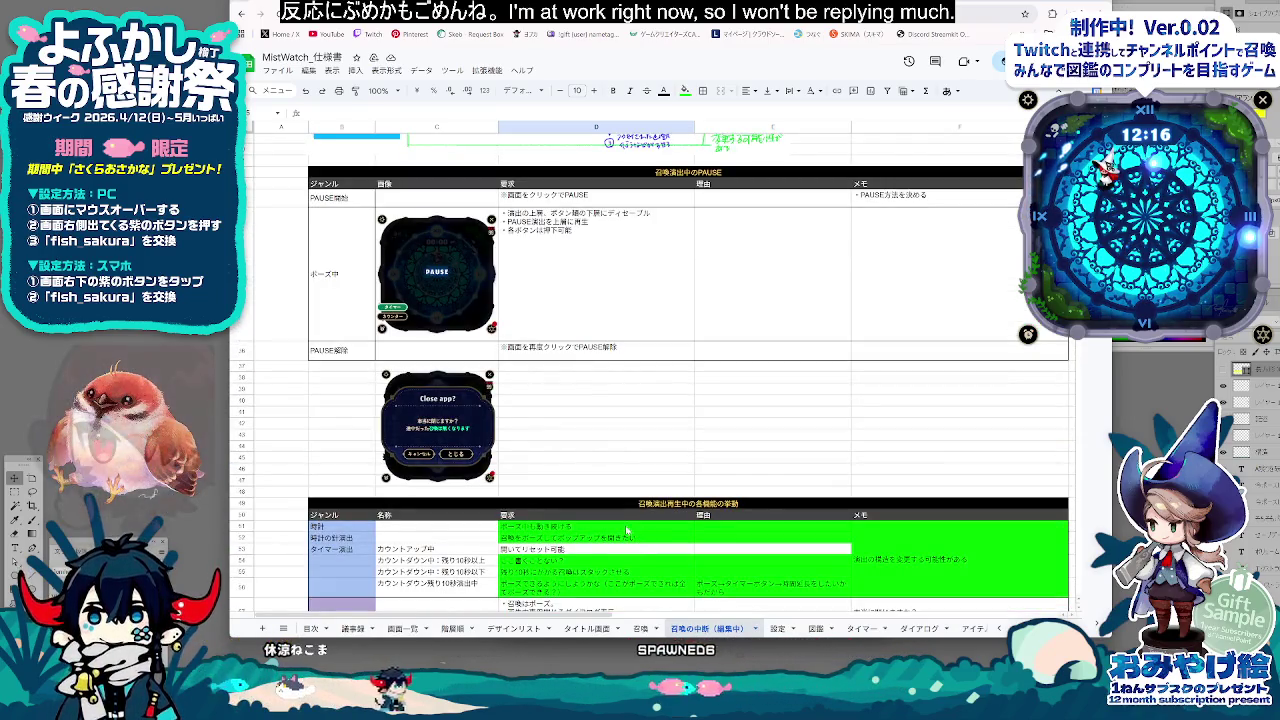
pyautogui.scroll(-4, 627, 531)
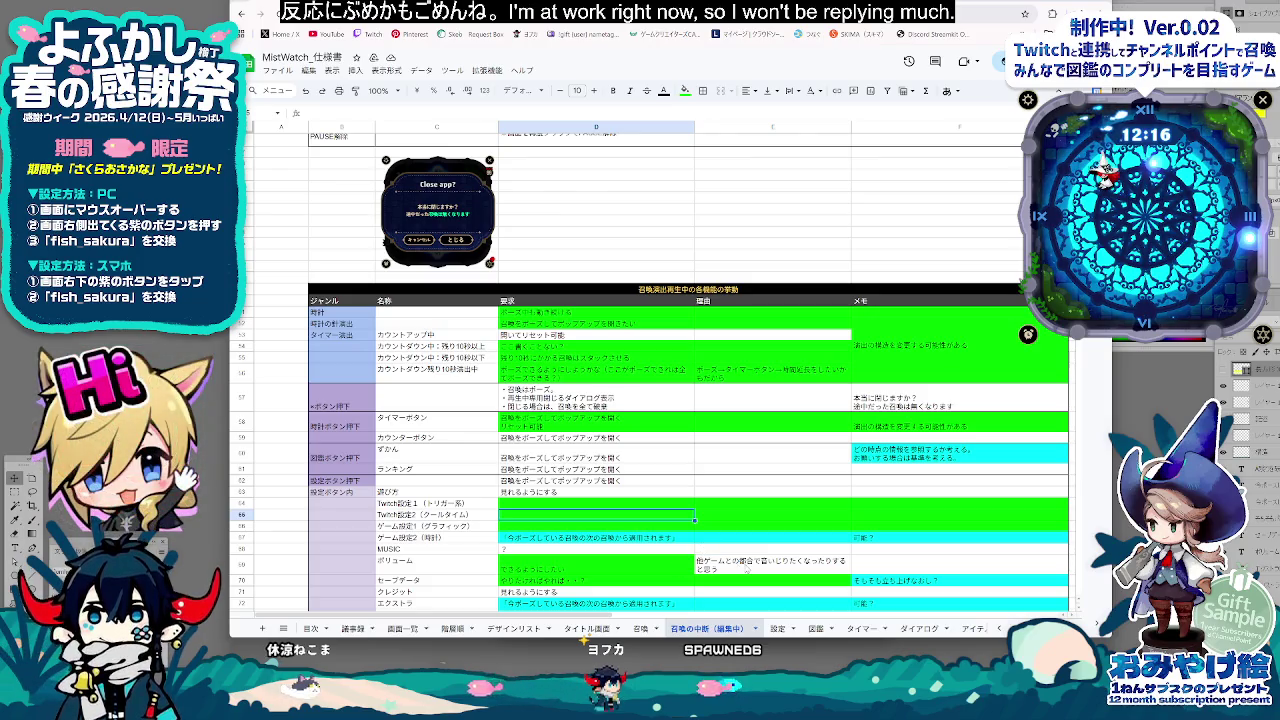
pyautogui.scroll(-1, 747, 568)
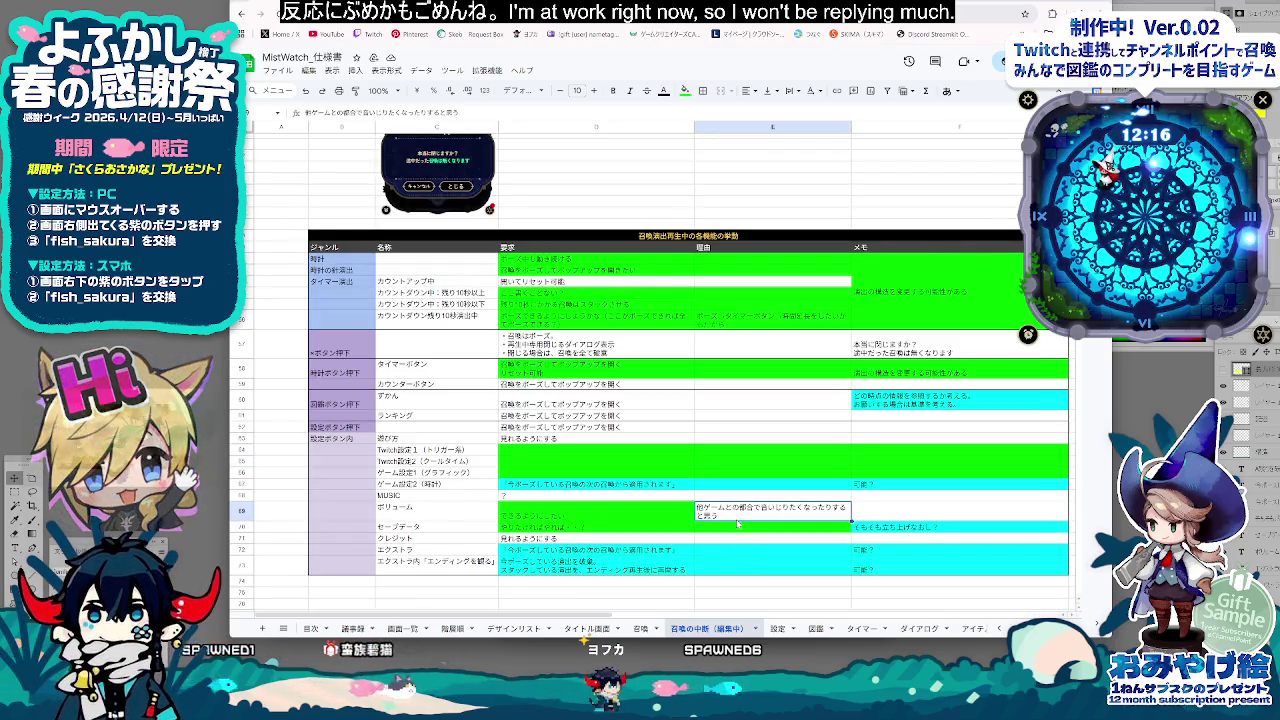
pyautogui.click(609, 518)
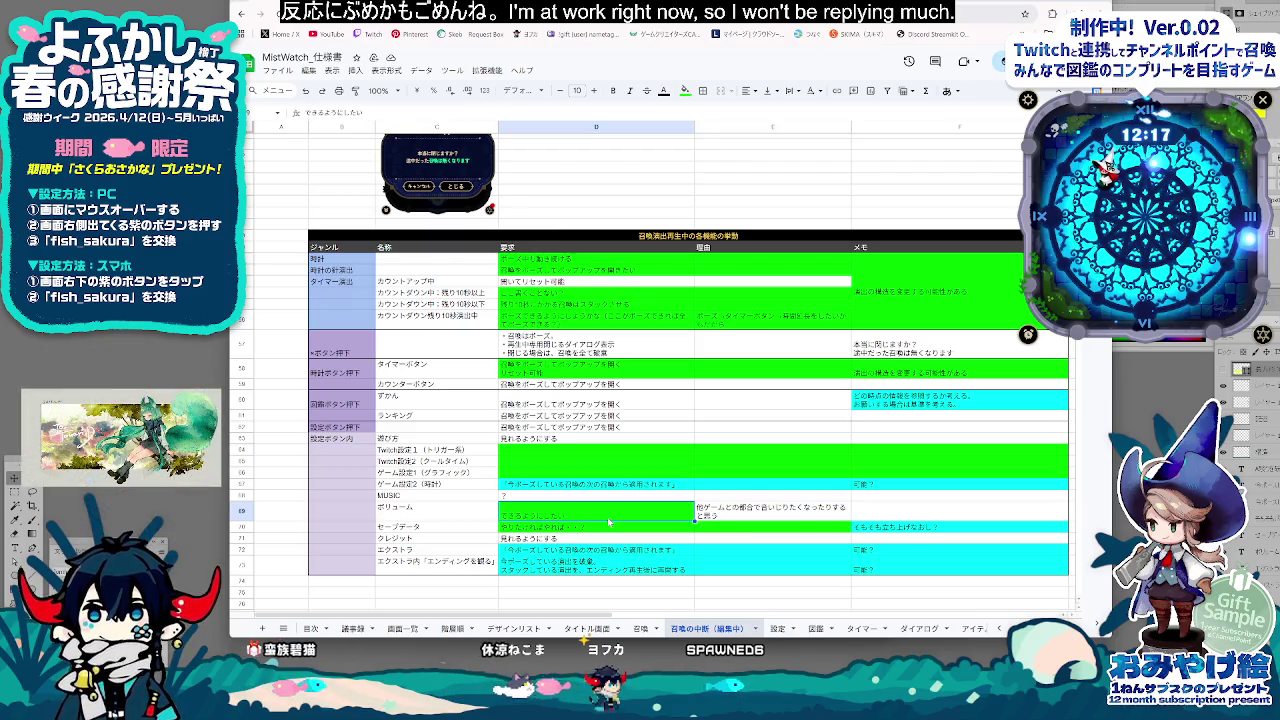
pyautogui.scroll(5, 609, 521)
# Scroll through the 召喚の中断（編集中） sheet, then switch to the 図鑑 sheet's basic-behaviour table
pyautogui.scroll(5, 615, 524)
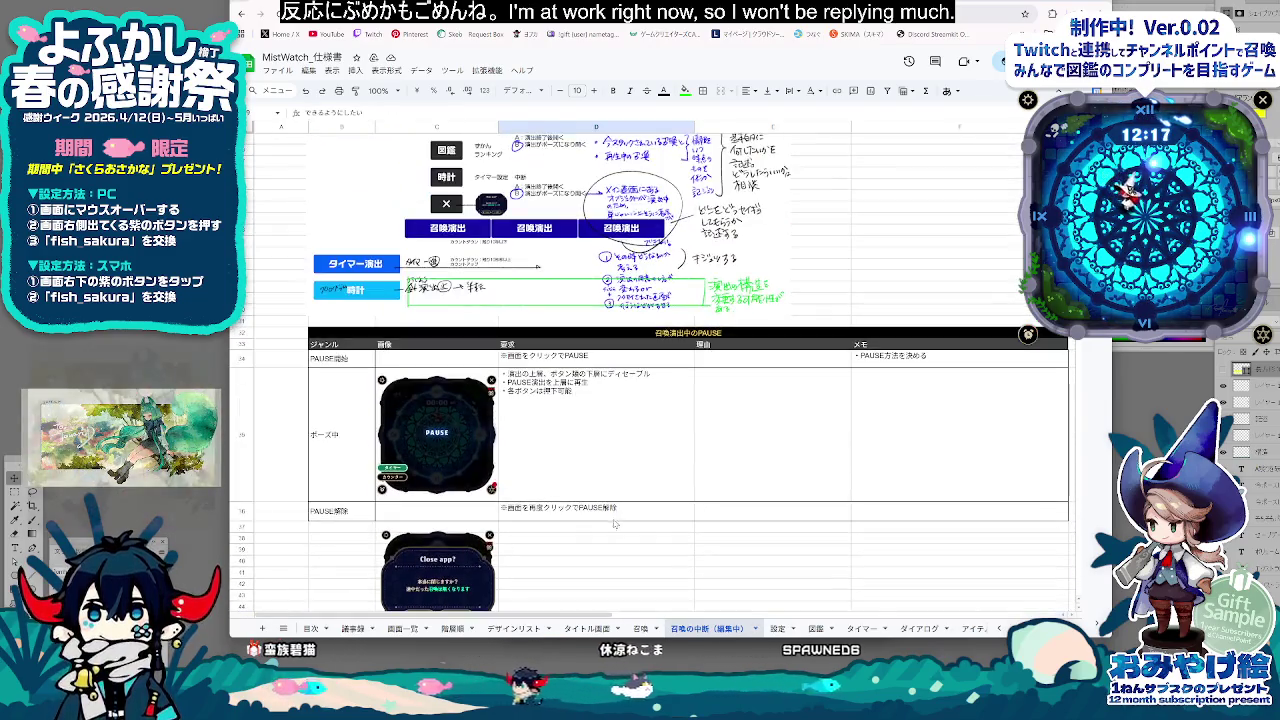
pyautogui.scroll(3, 623, 527)
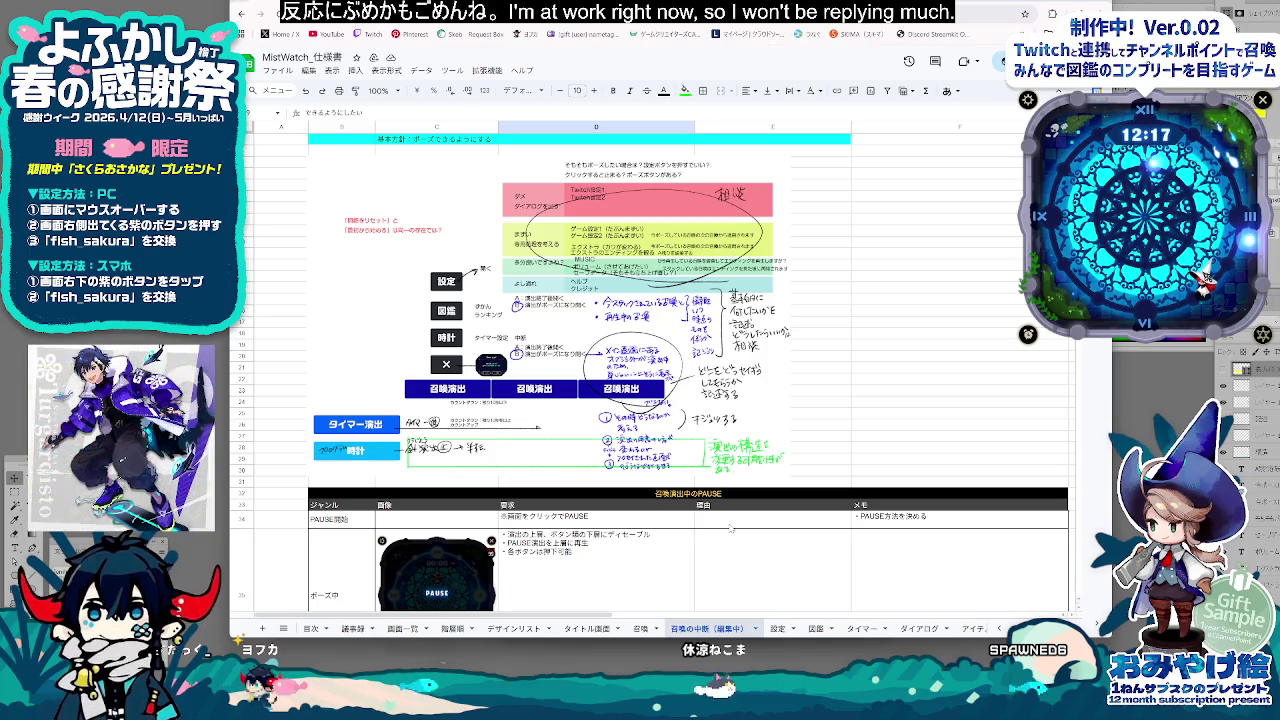
pyautogui.scroll(-3, 728, 535)
pyautogui.scroll(-3, 720, 545)
pyautogui.scroll(-3, 712, 555)
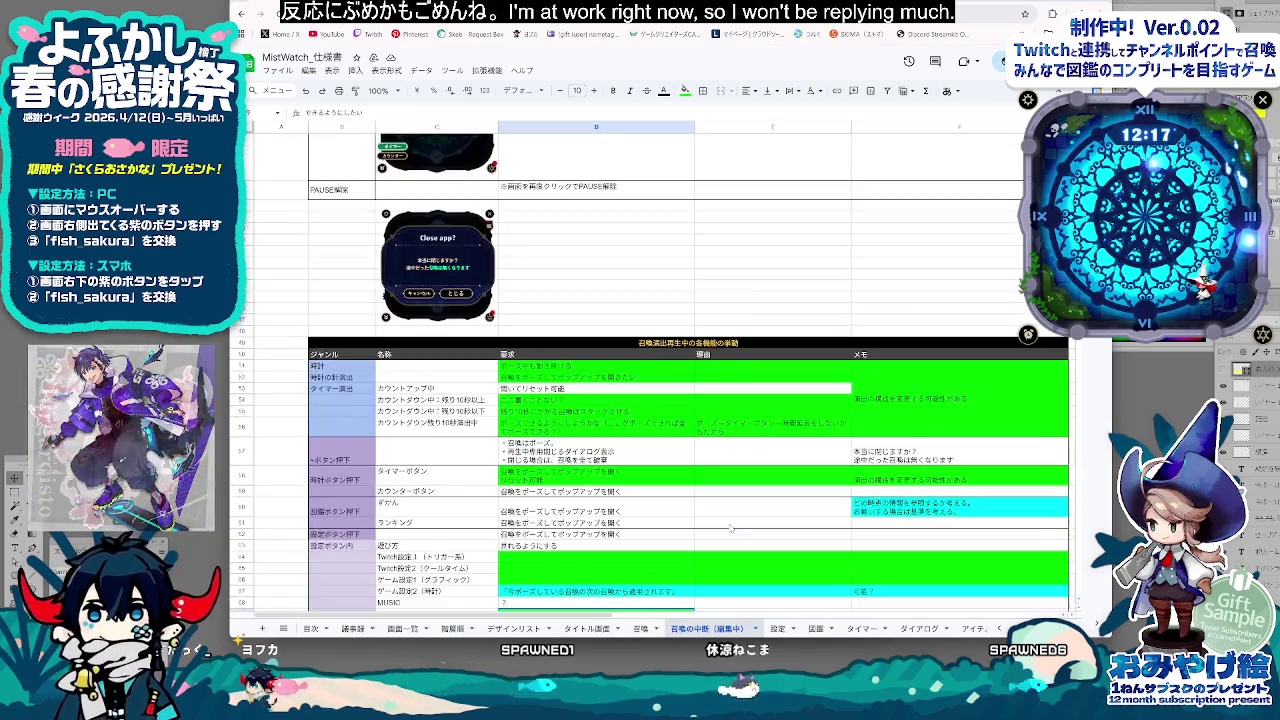
pyautogui.scroll(-3, 705, 566)
pyautogui.scroll(3, 705, 566)
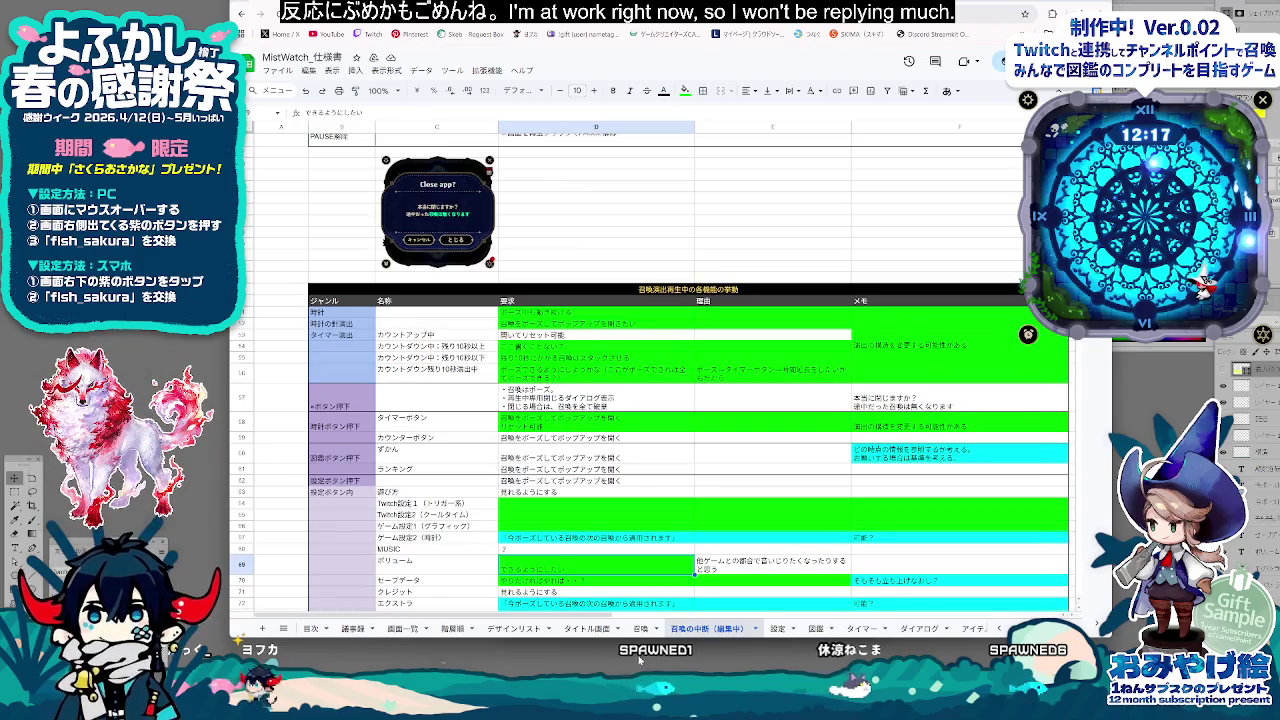
pyautogui.click(641, 629)
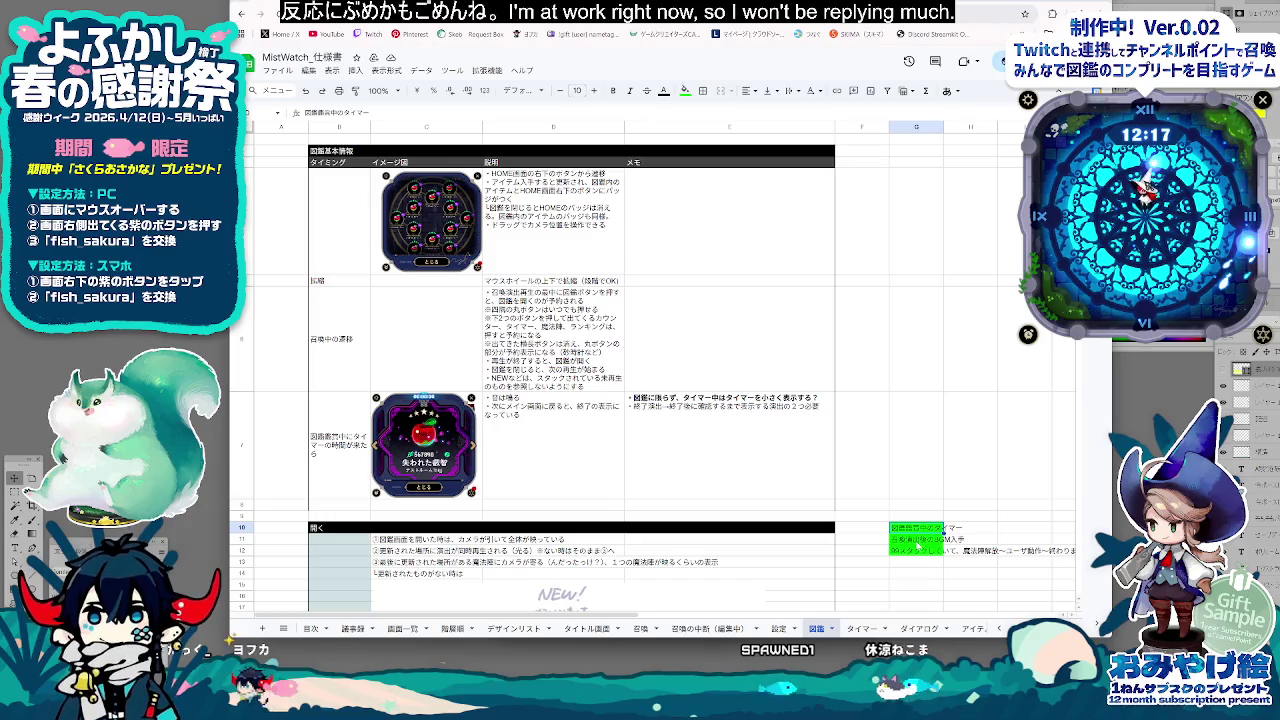
# Read the green note in 図鑑 cell G12 and widen the browser window to show more columns
pyautogui.scroll(-3, 917, 545)
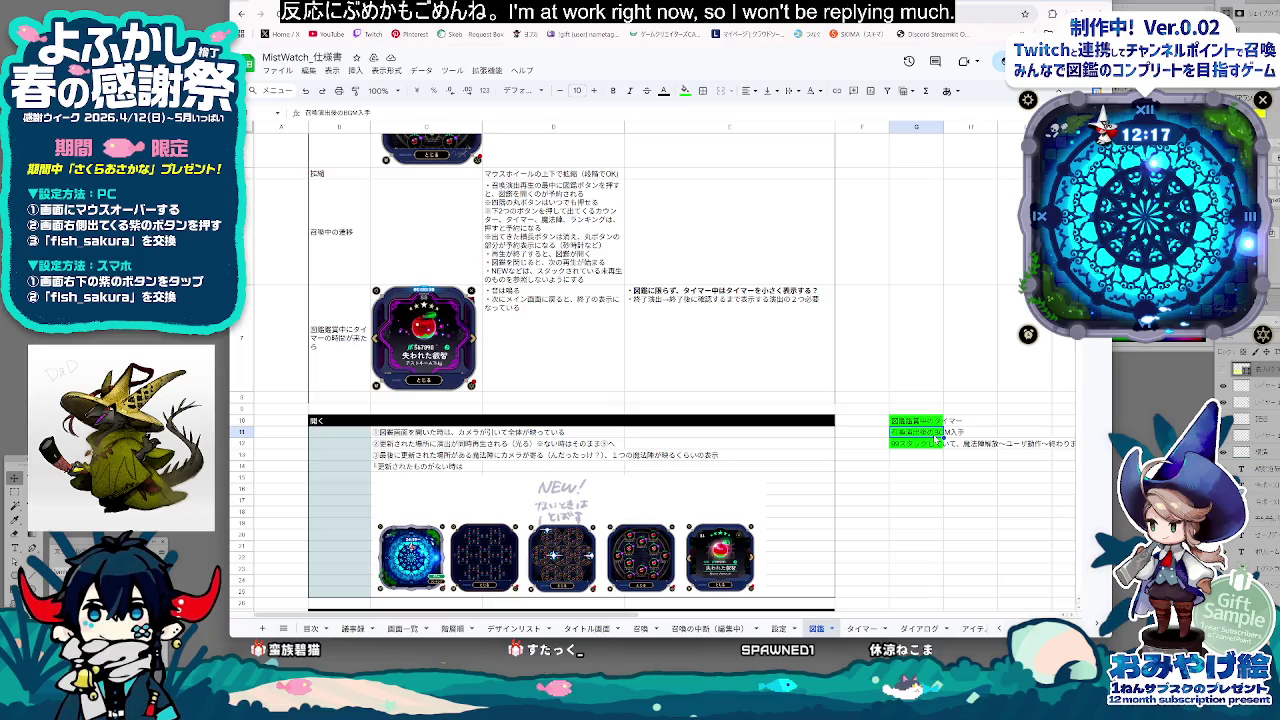
pyautogui.click(932, 445)
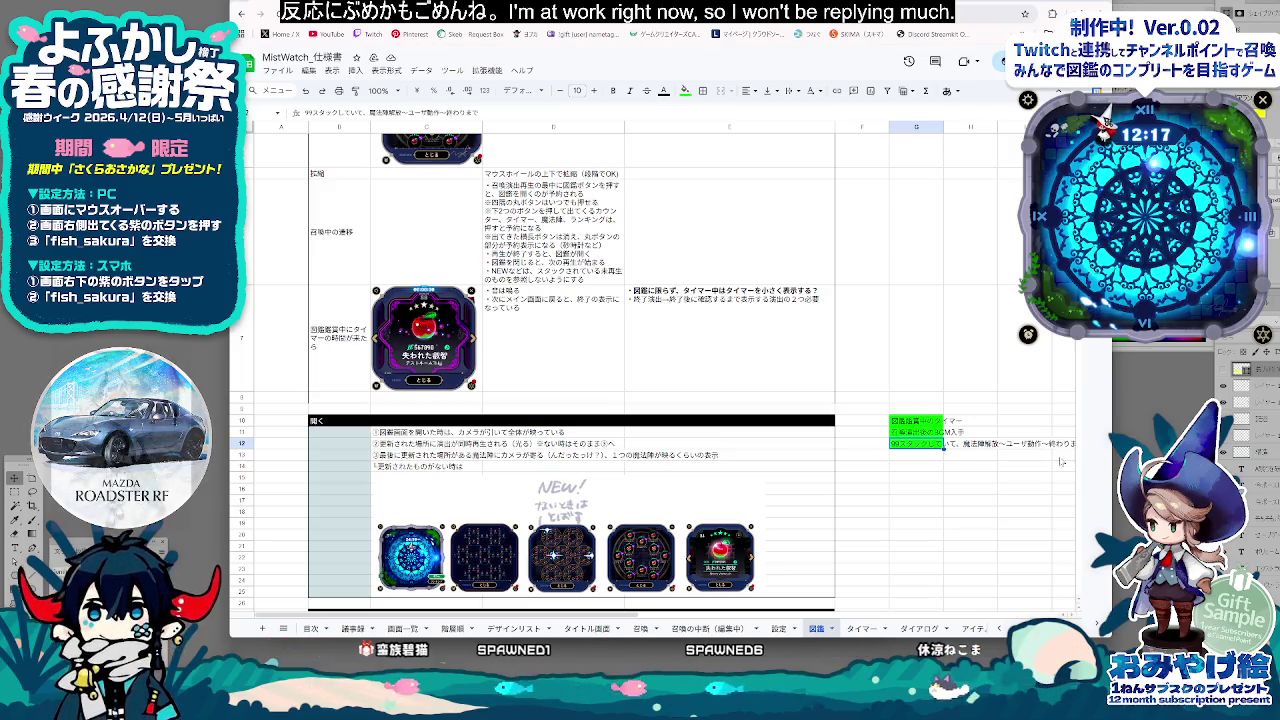
pyautogui.moveTo(1113, 466); pyautogui.dragTo(1183, 466)
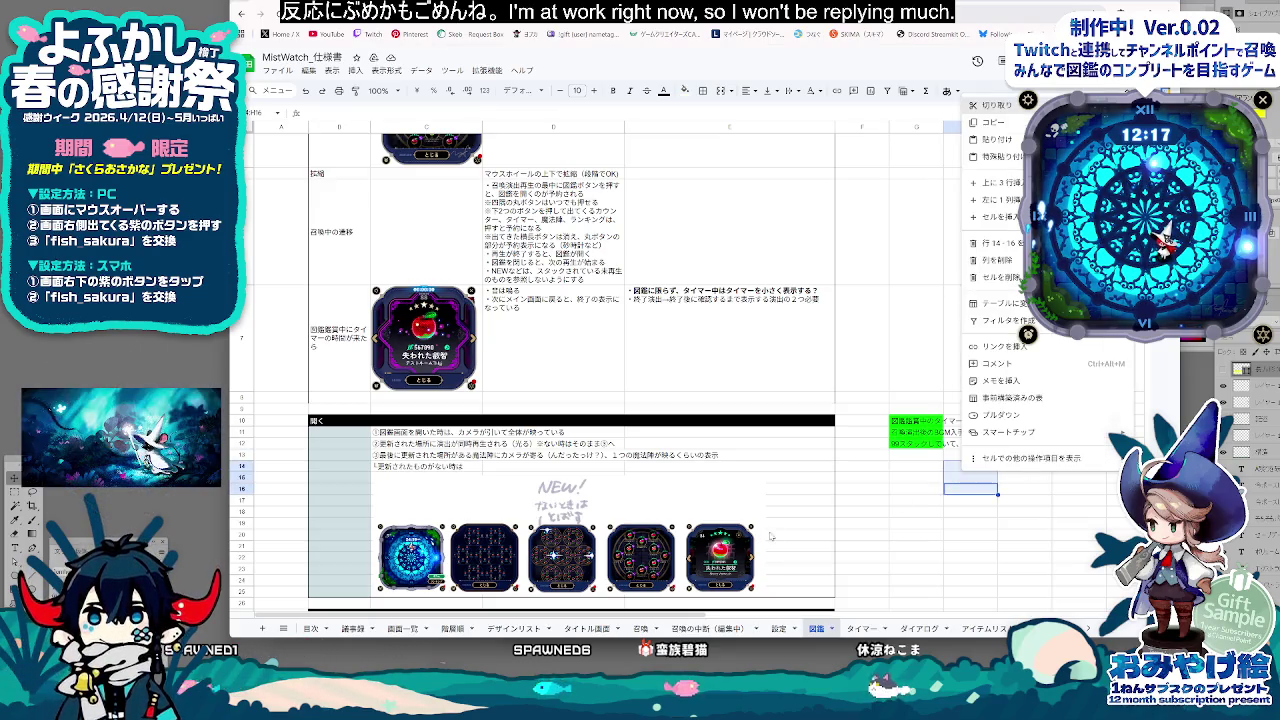
# Select the note 召喚演出後のBGM入手 in G11, then return to the 召喚の中断（編集中） sheet
pyautogui.click(929, 492)
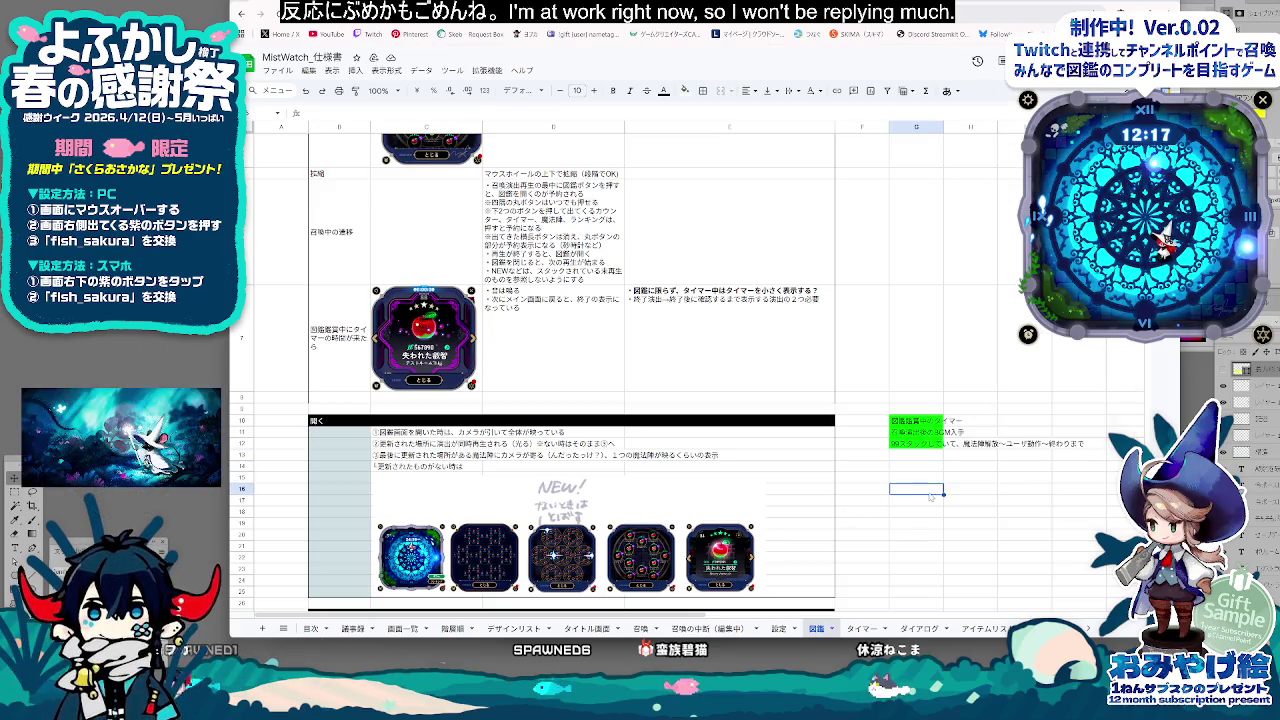
pyautogui.click(912, 433)
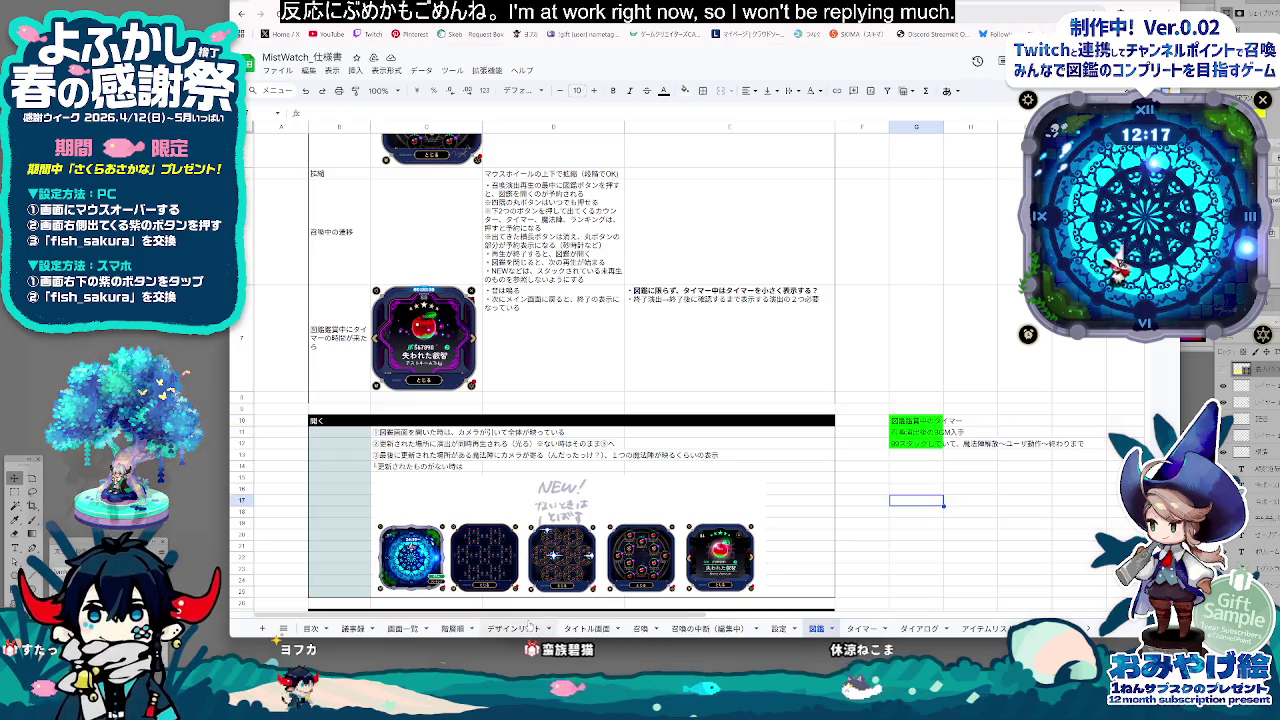
pyautogui.click(705, 628)
pyautogui.click(645, 628)
# Scroll below the interruption behaviour table and select cell C77 for the note 召喚演出後のBGM入手
pyautogui.click(705, 628)
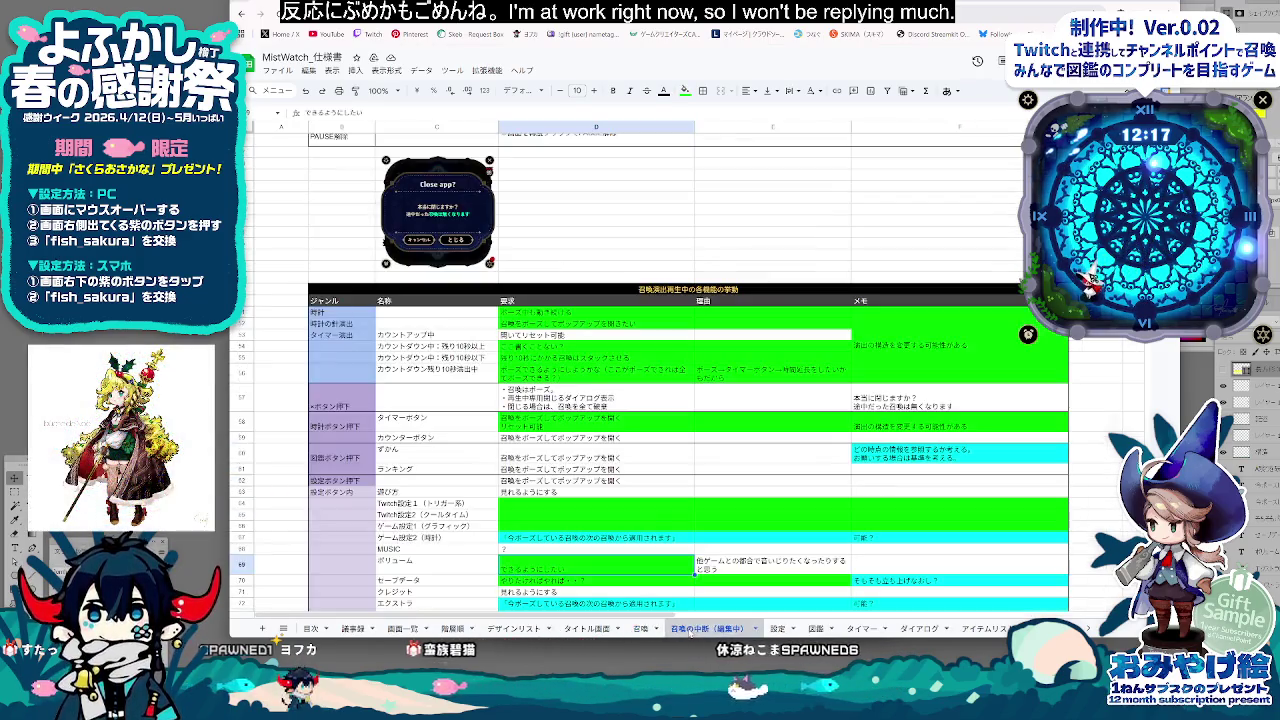
pyautogui.scroll(5, 645, 585)
pyautogui.scroll(4, 645, 585)
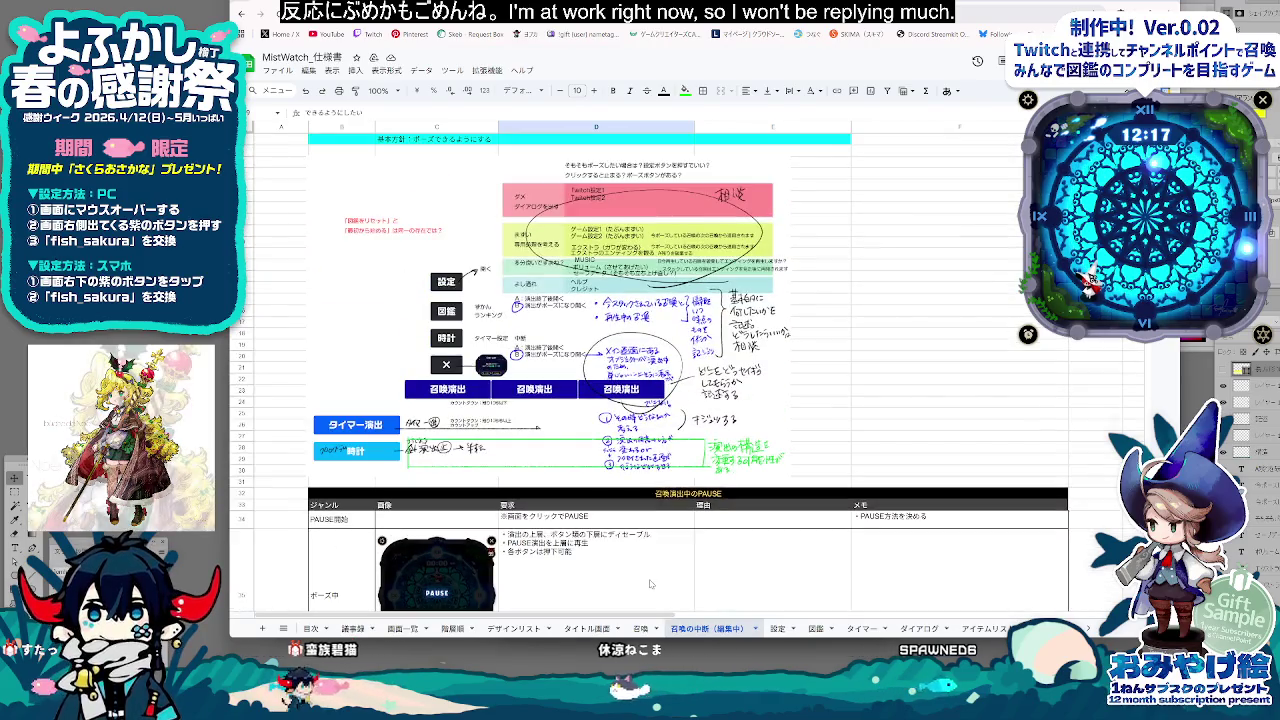
pyautogui.scroll(-4, 655, 584)
pyautogui.scroll(-4, 656, 584)
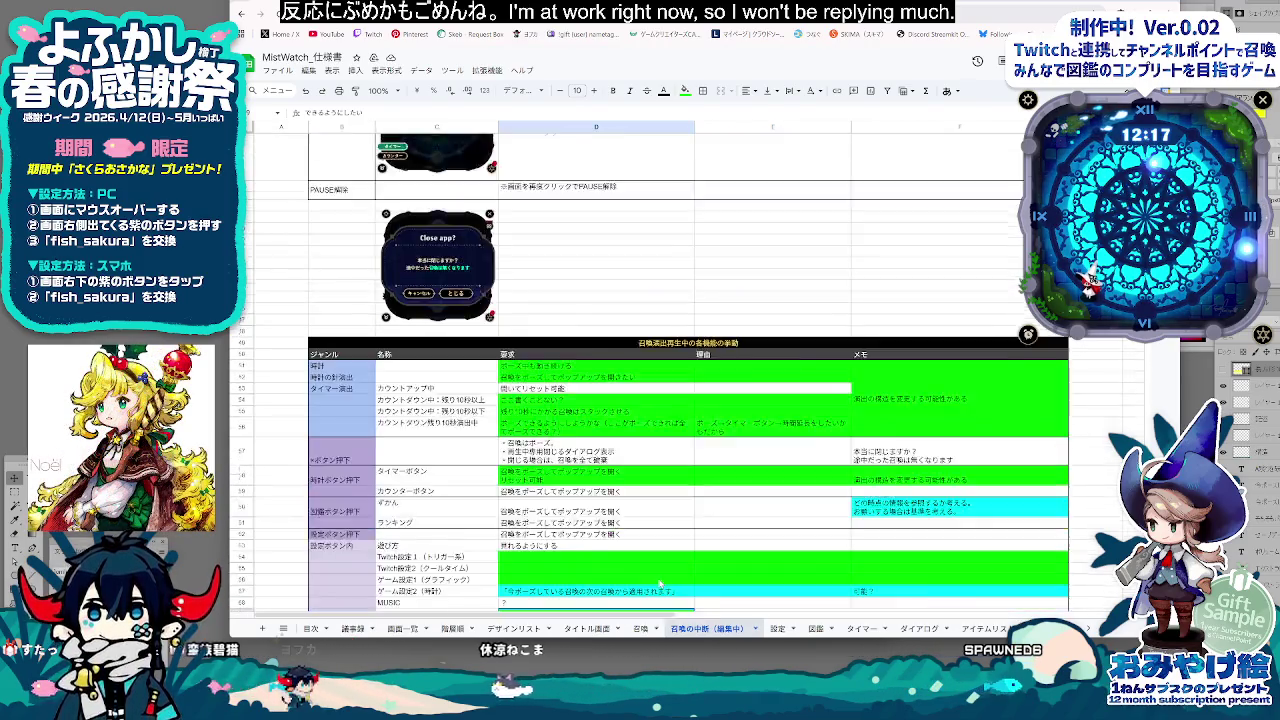
pyautogui.scroll(-4, 658, 584)
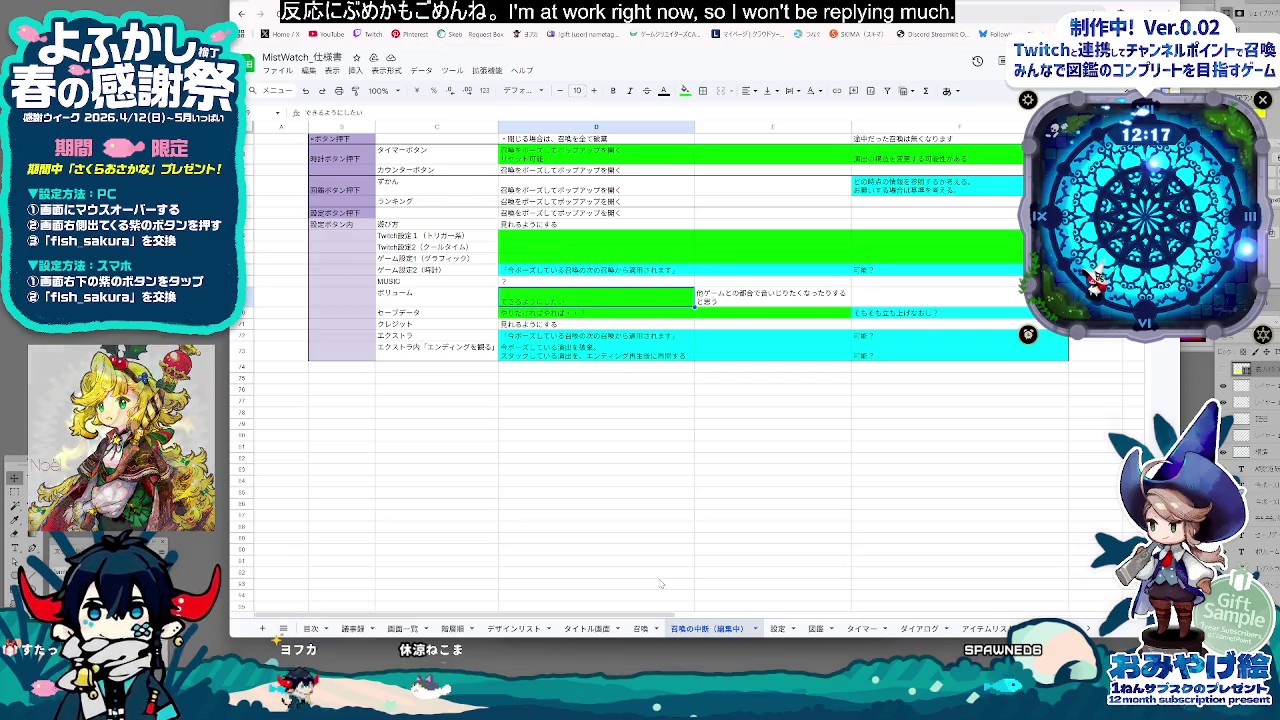
pyautogui.click(394, 405)
pyautogui.write('召喚演出後のBGM入手')
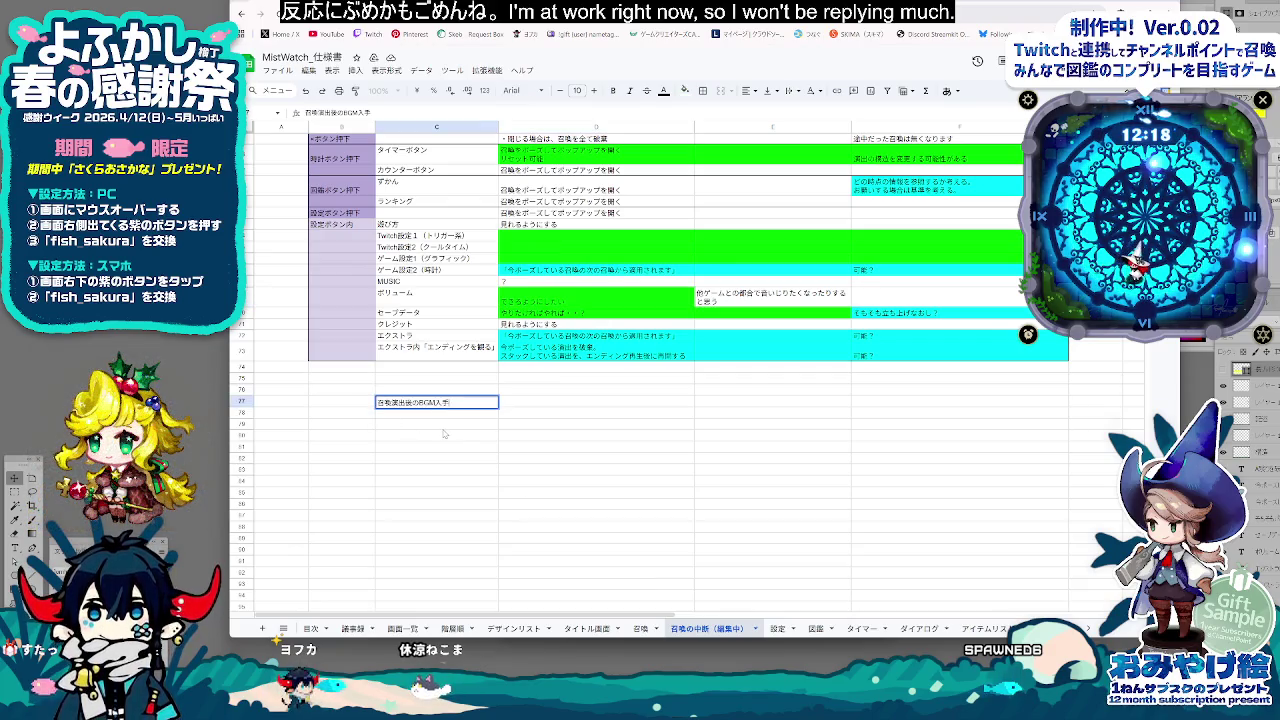
# Check the green note in 図鑑 G10 and the 召喚 sheet, then return to 召喚の中断（編集中）
pyautogui.click(816, 628)
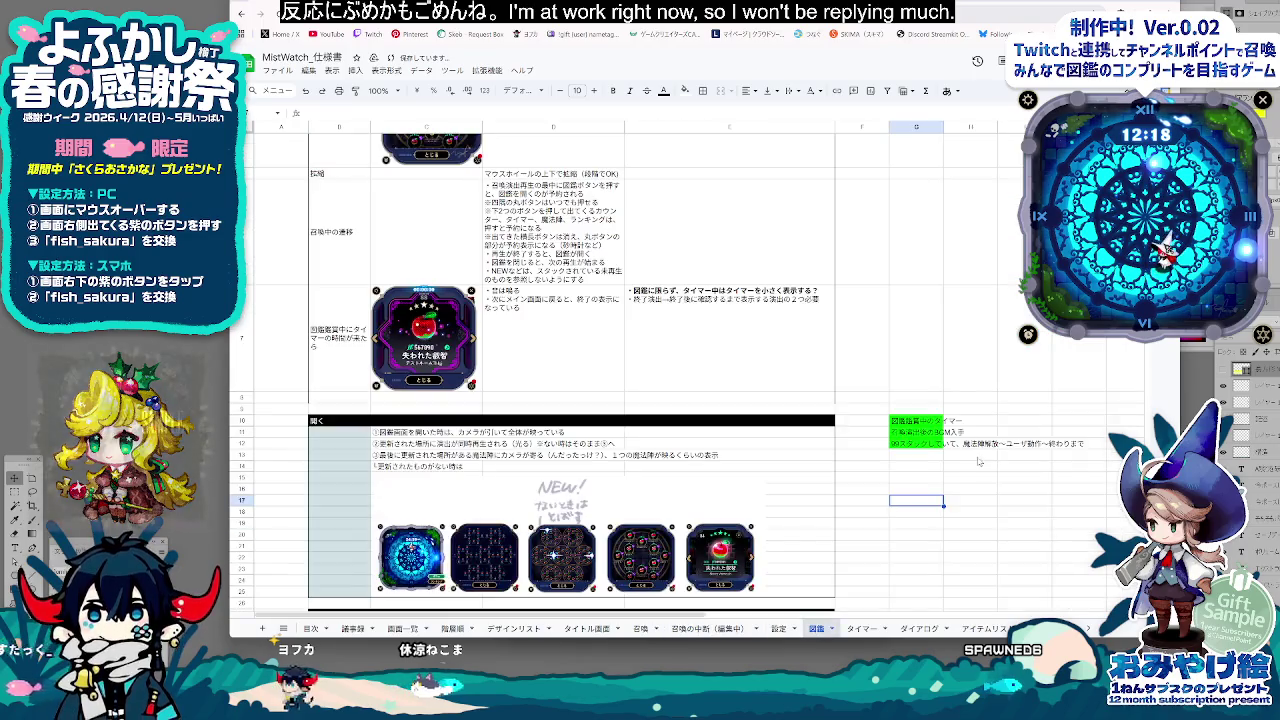
pyautogui.click(930, 428)
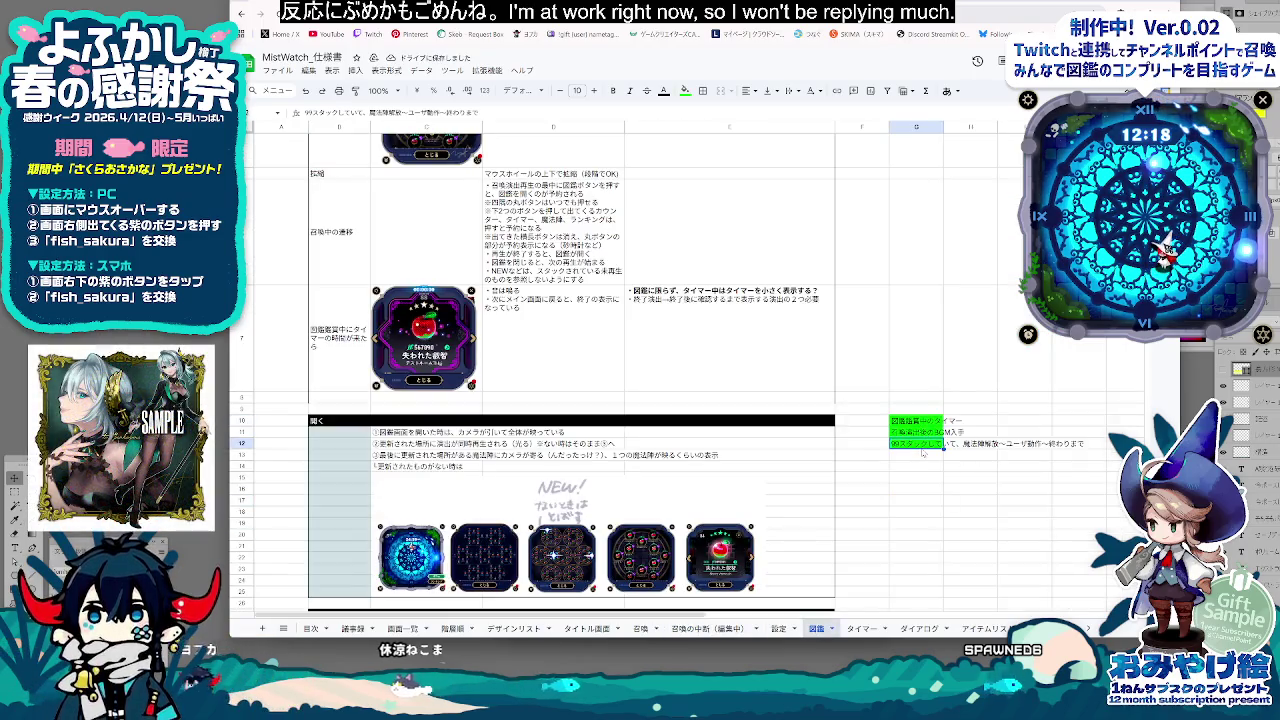
pyautogui.click(640, 628)
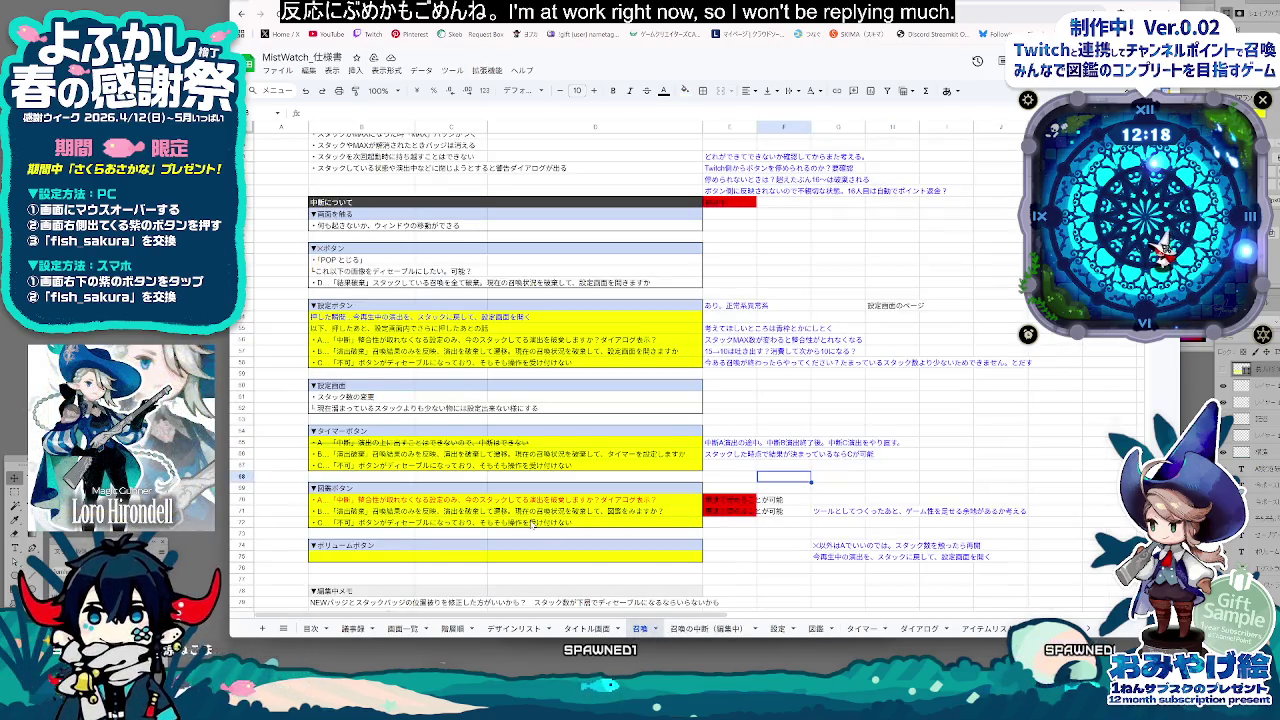
pyautogui.scroll(-5, 533, 523)
pyautogui.scroll(-5, 600, 560)
pyautogui.scroll(-5, 680, 600)
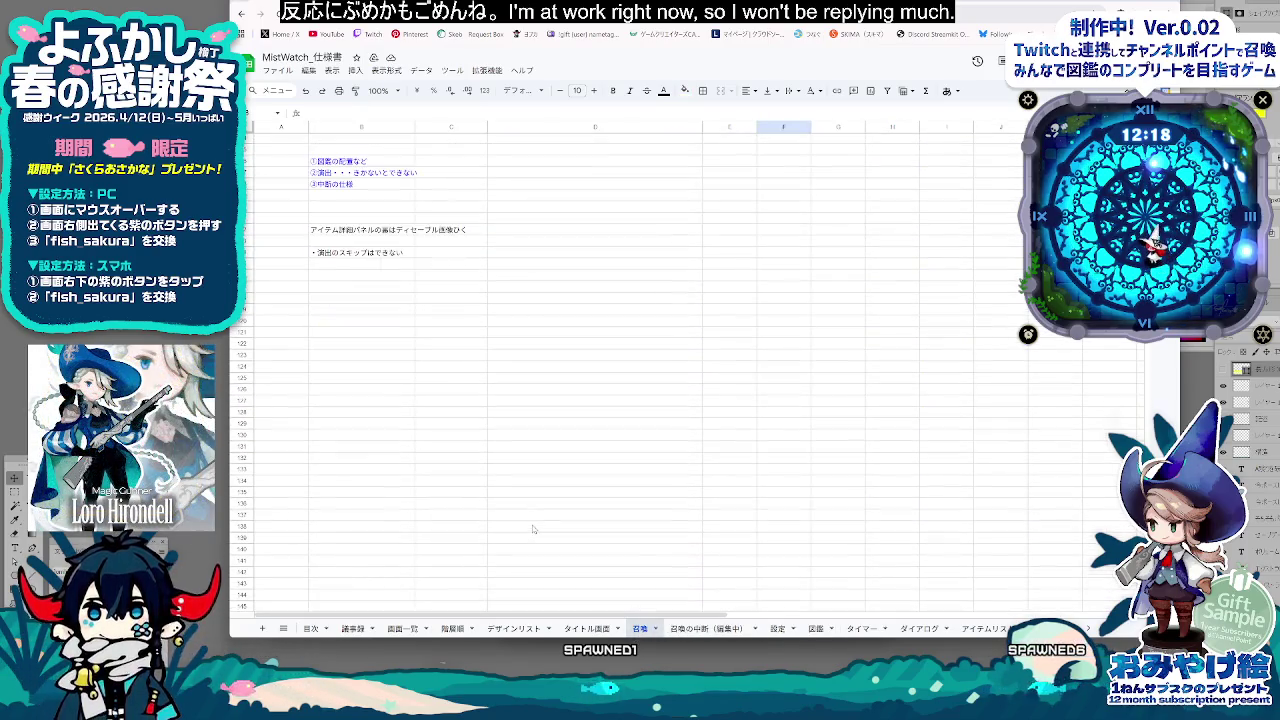
pyautogui.click(714, 624)
pyautogui.click(437, 413)
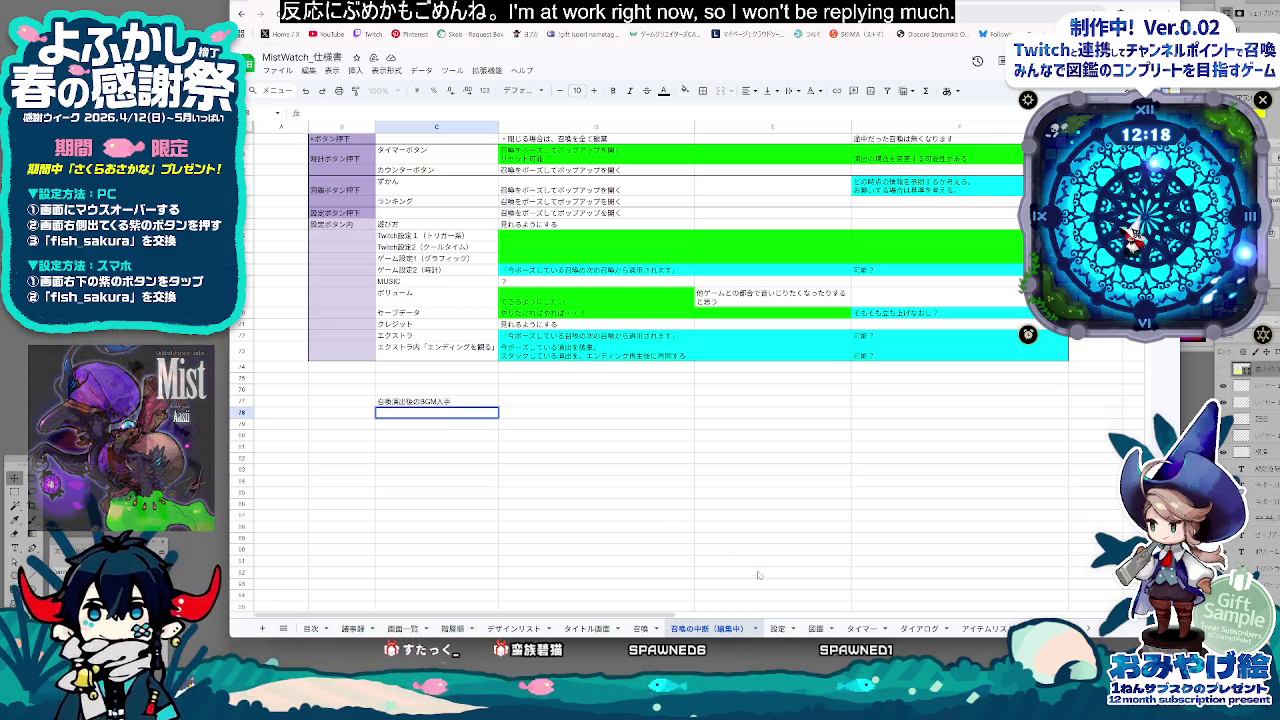
# Back on 召喚の中断（編集中）, add the pending note スタック数99の時の内部の情報
pyautogui.click(640, 628)
pyautogui.click(701, 630)
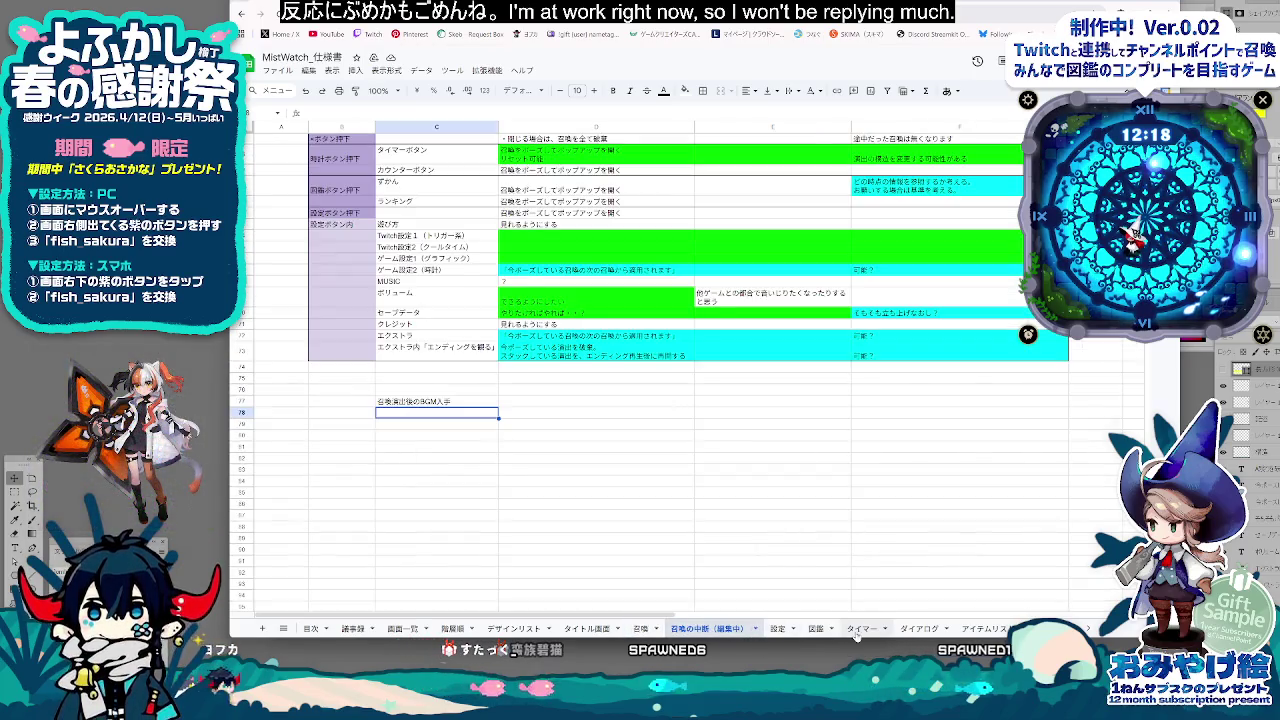
pyautogui.click(822, 632)
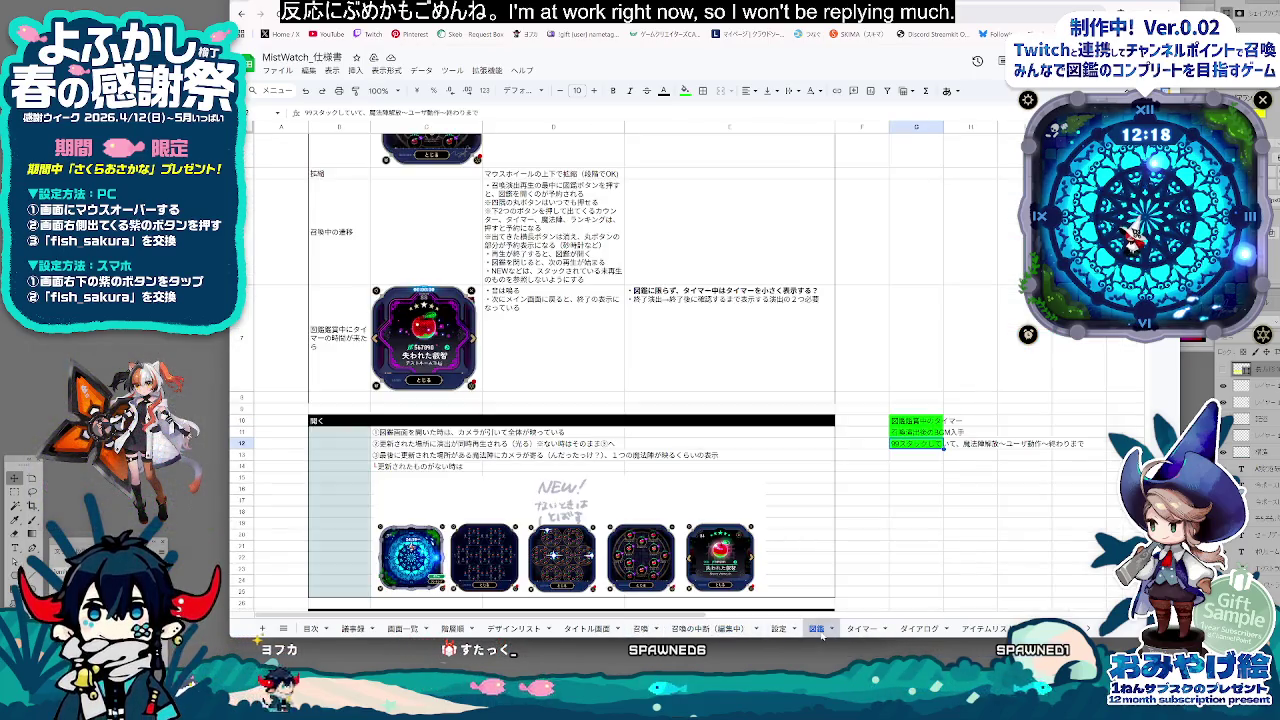
pyautogui.click(670, 632)
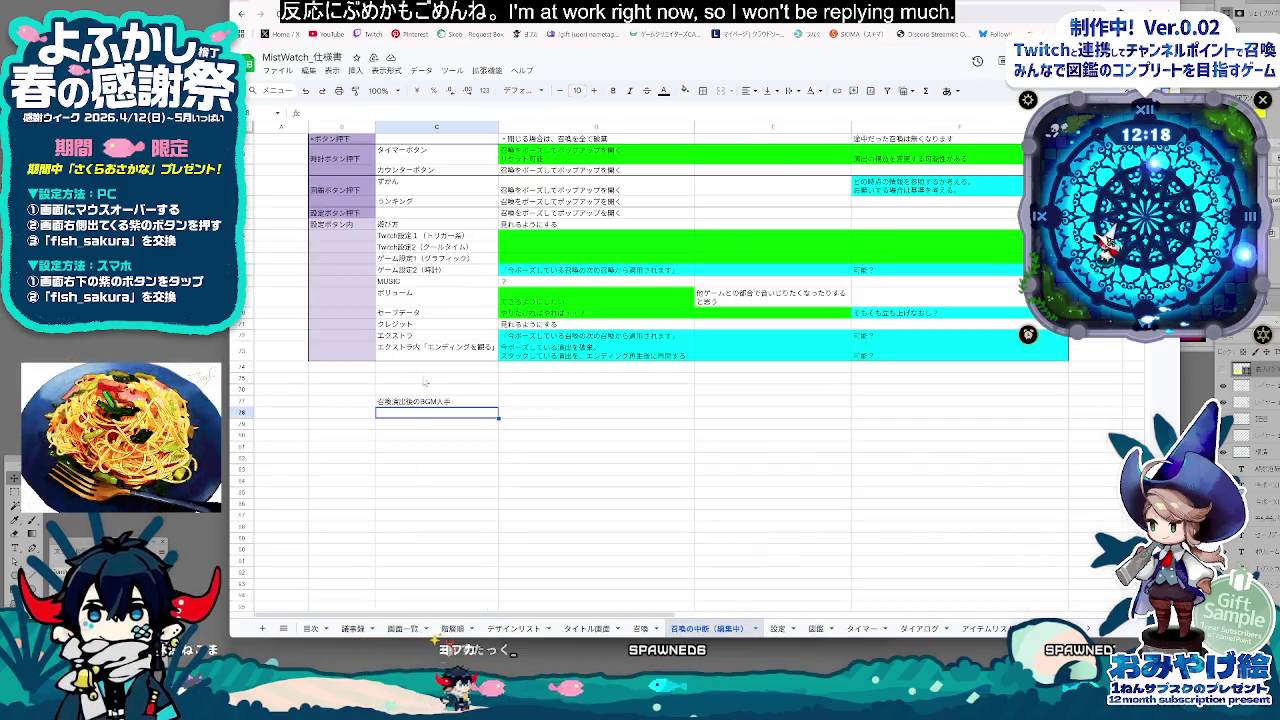
pyautogui.write('スタック数')
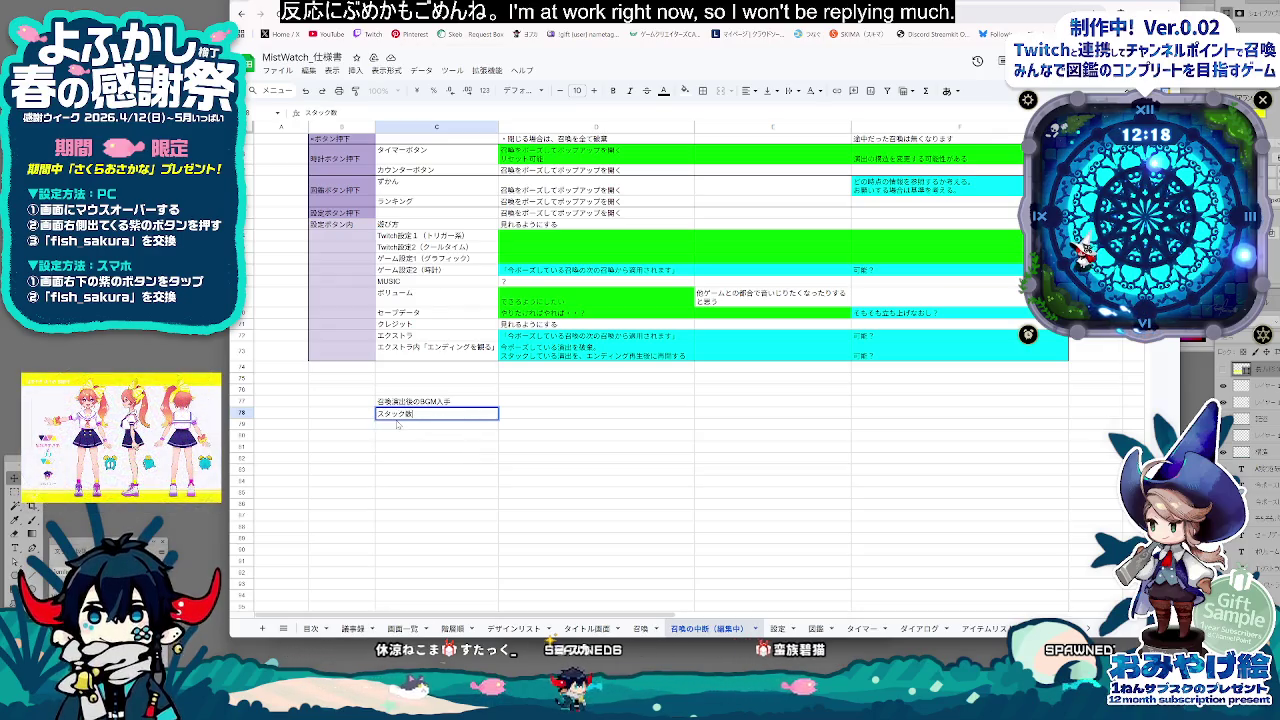
pyautogui.write('99の時の内部のじょ')
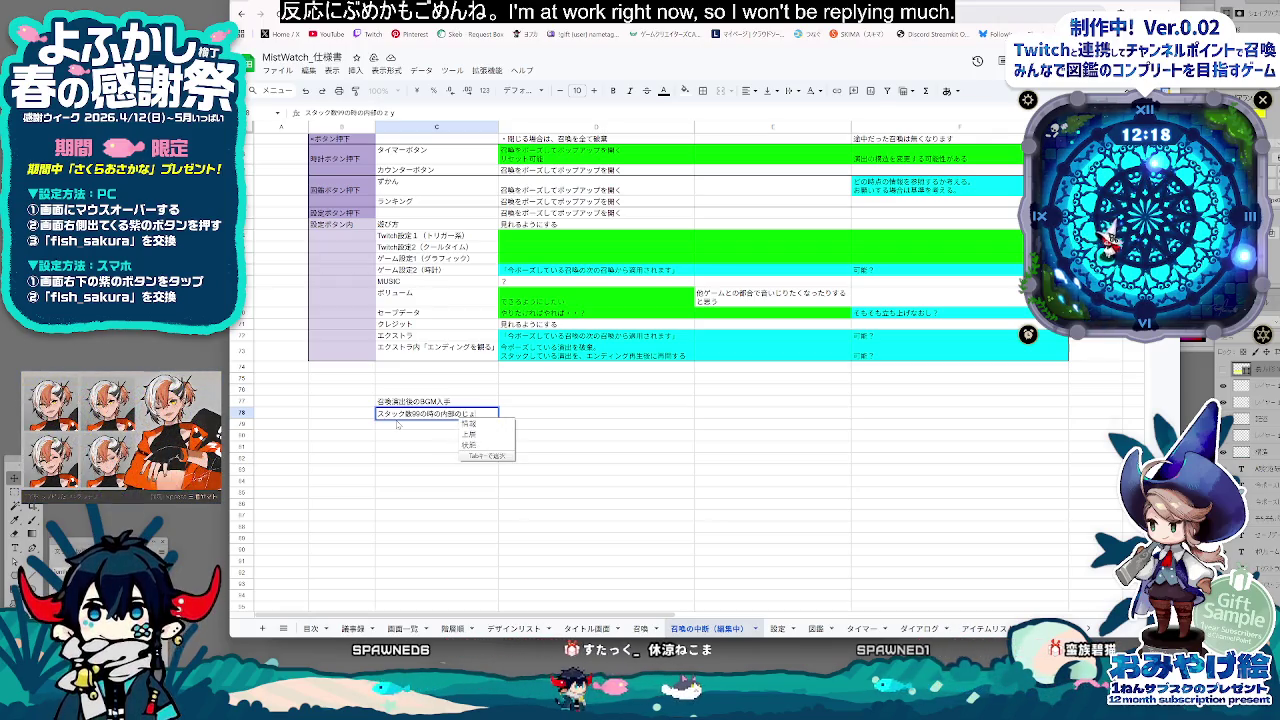
pyautogui.press('Tab')
pyautogui.press('Return')
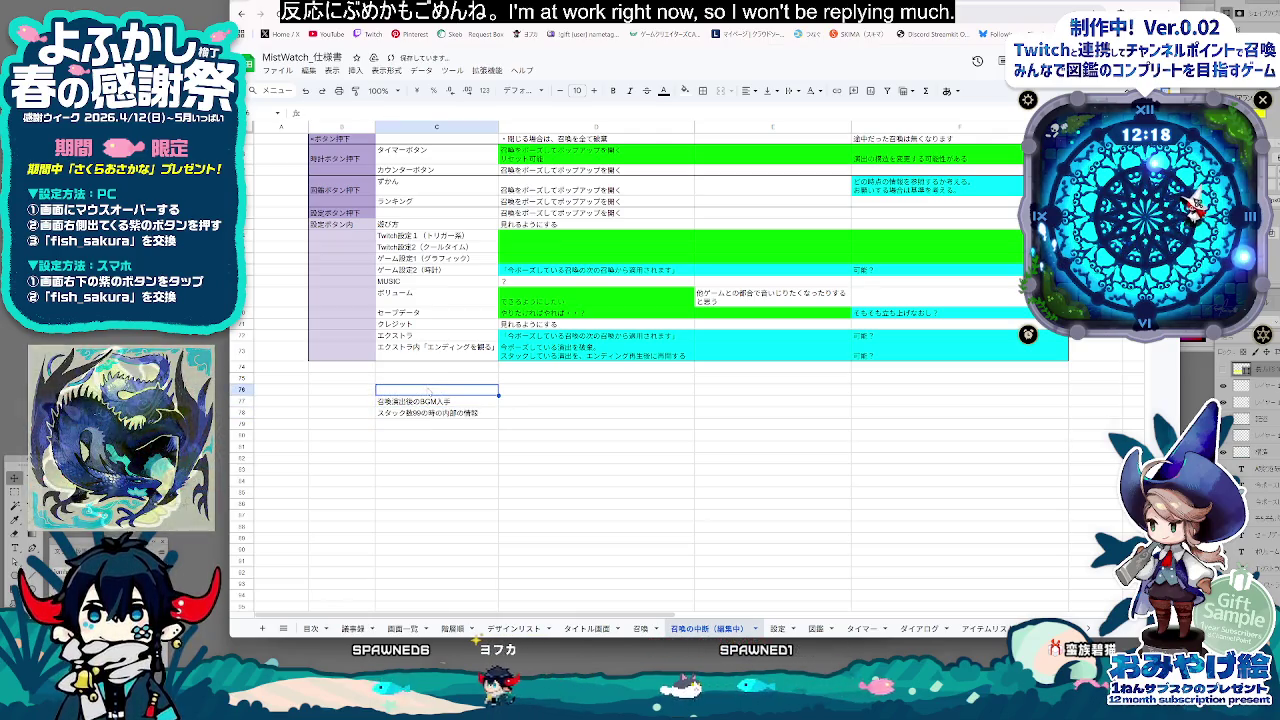
# Add the heading ▼この辺まだ記述ない and fill the three note cells C76:C78 bright green
pyautogui.write('さんk')
pyautogui.press('BackSpace')
pyautogui.press('BackSpace')
pyautogui.press('BackSpace')
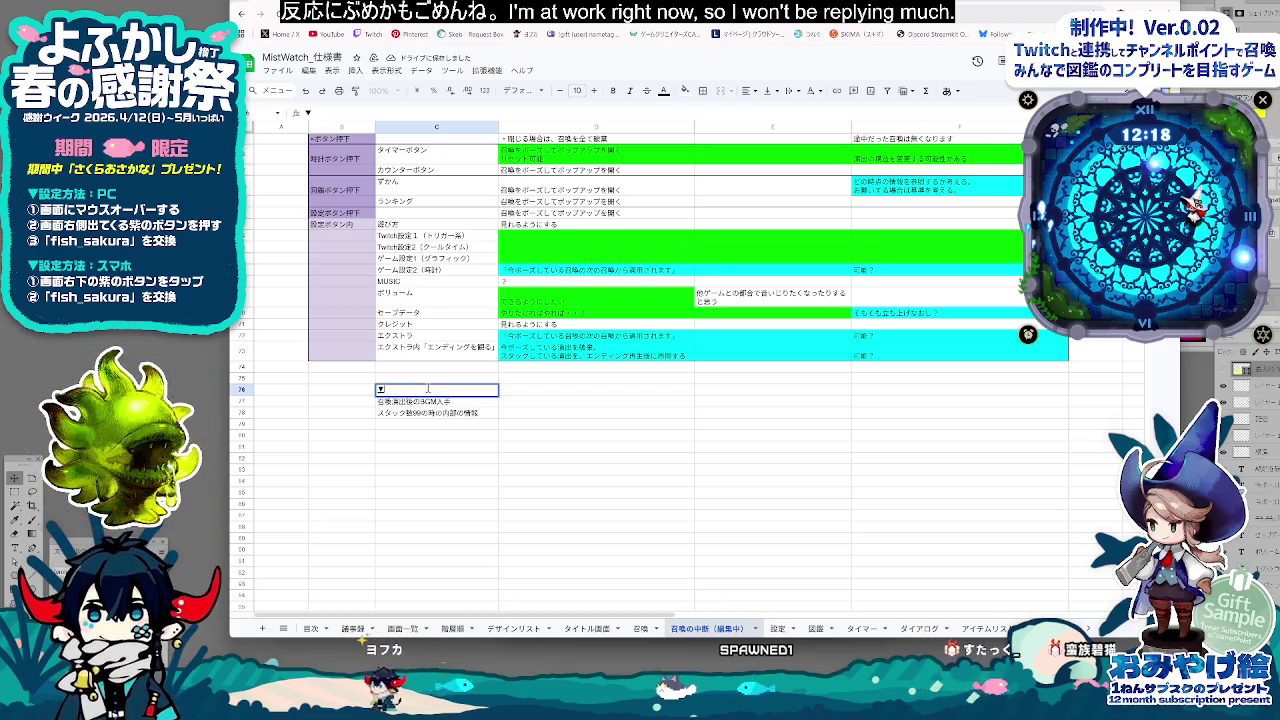
pyautogui.write('▼この辺まだき')
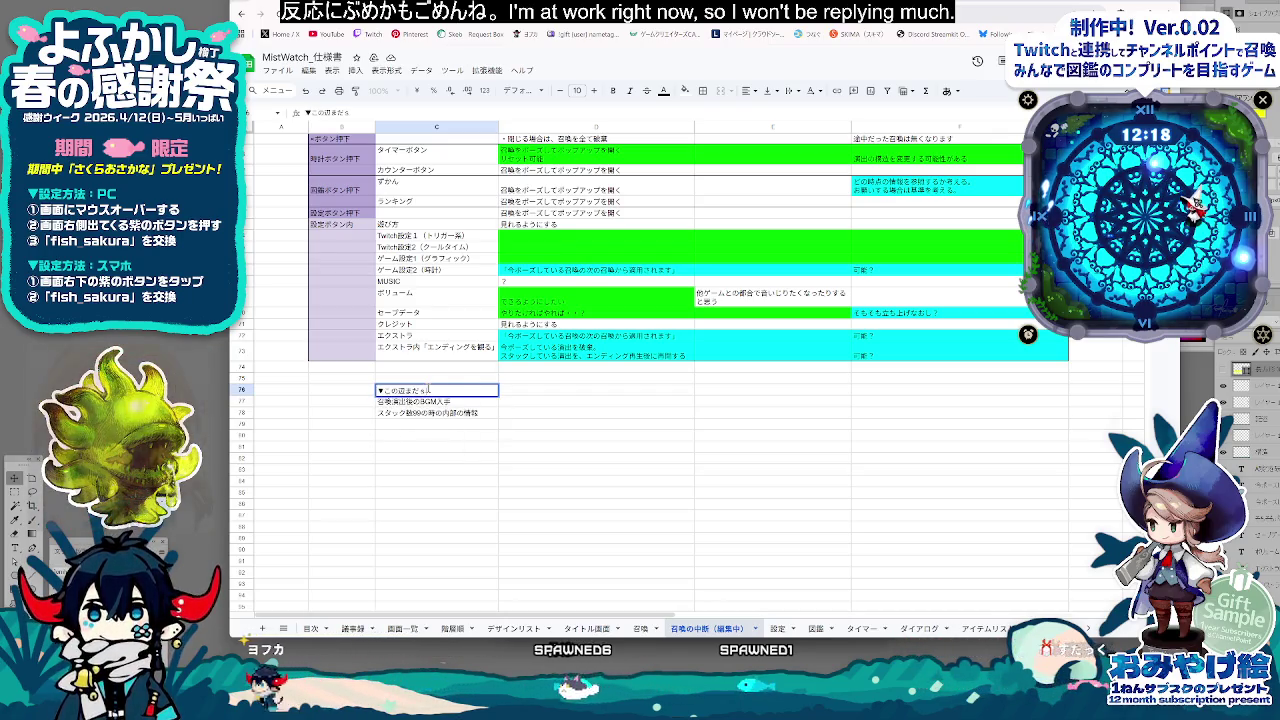
pyautogui.press('BackSpace')
pyautogui.write('決めない')
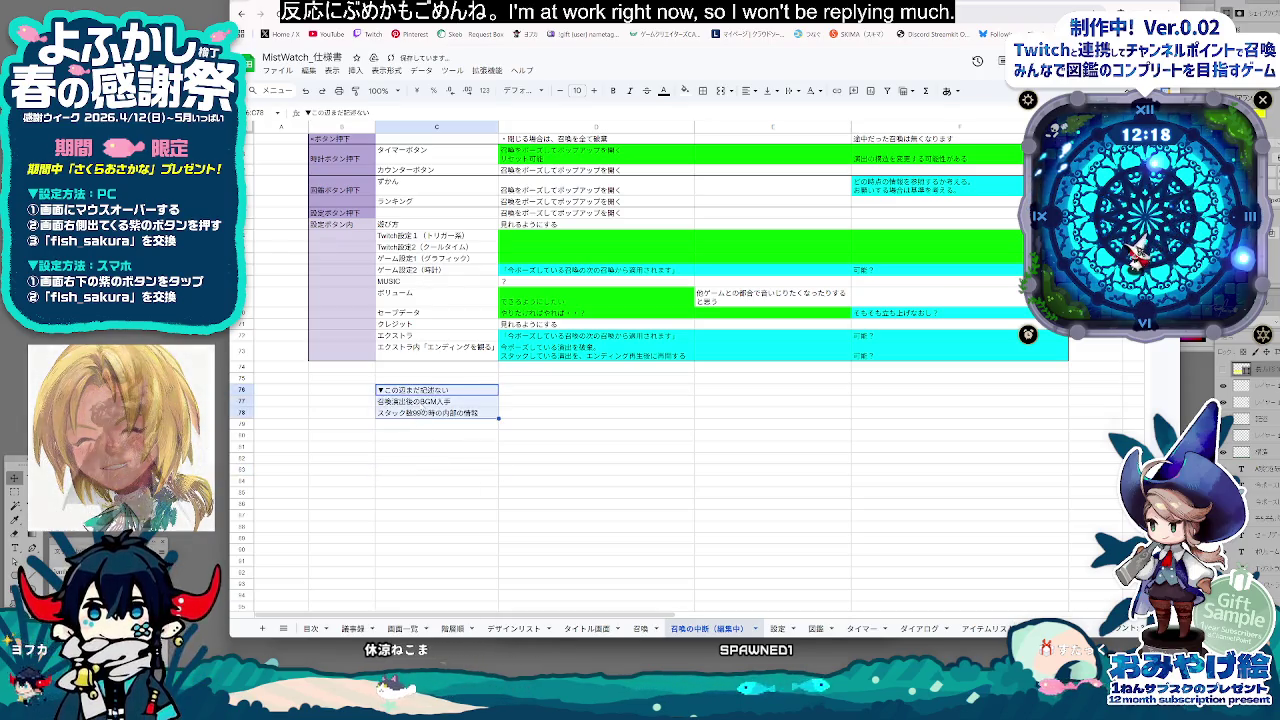
pyautogui.click(685, 90)
pyautogui.click(733, 138)
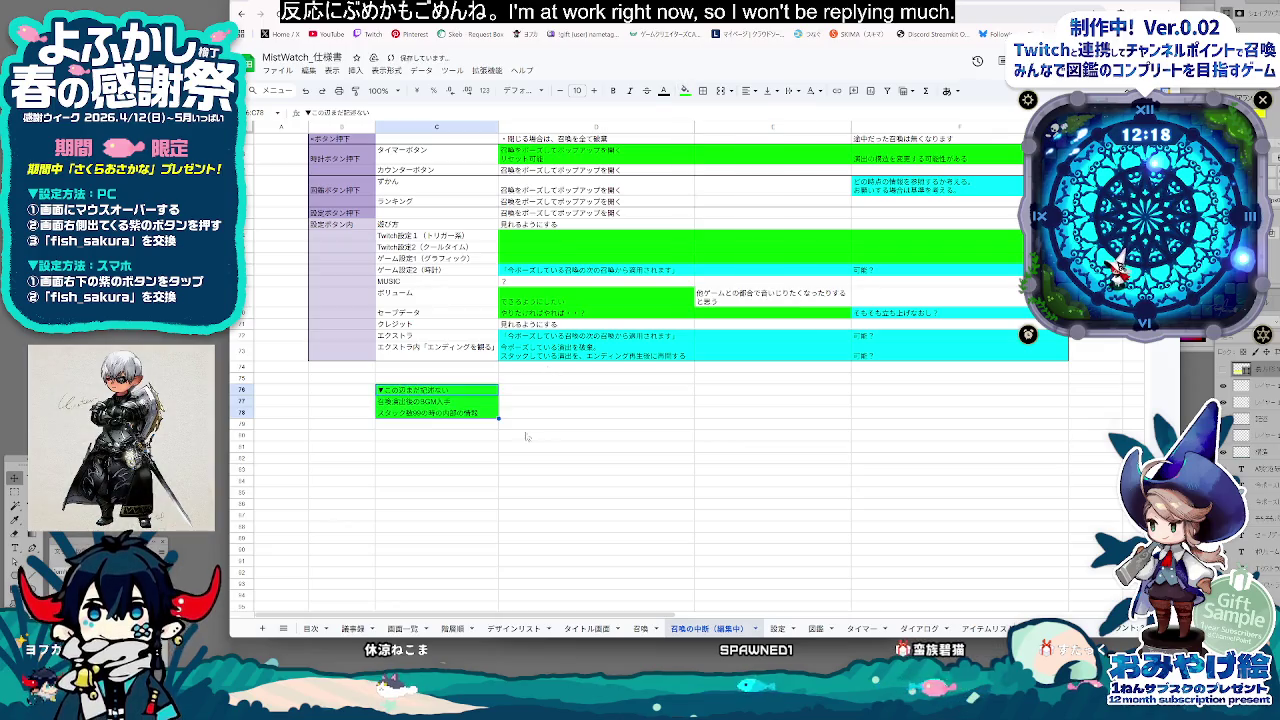
pyautogui.click(550, 446)
pyautogui.click(580, 628)
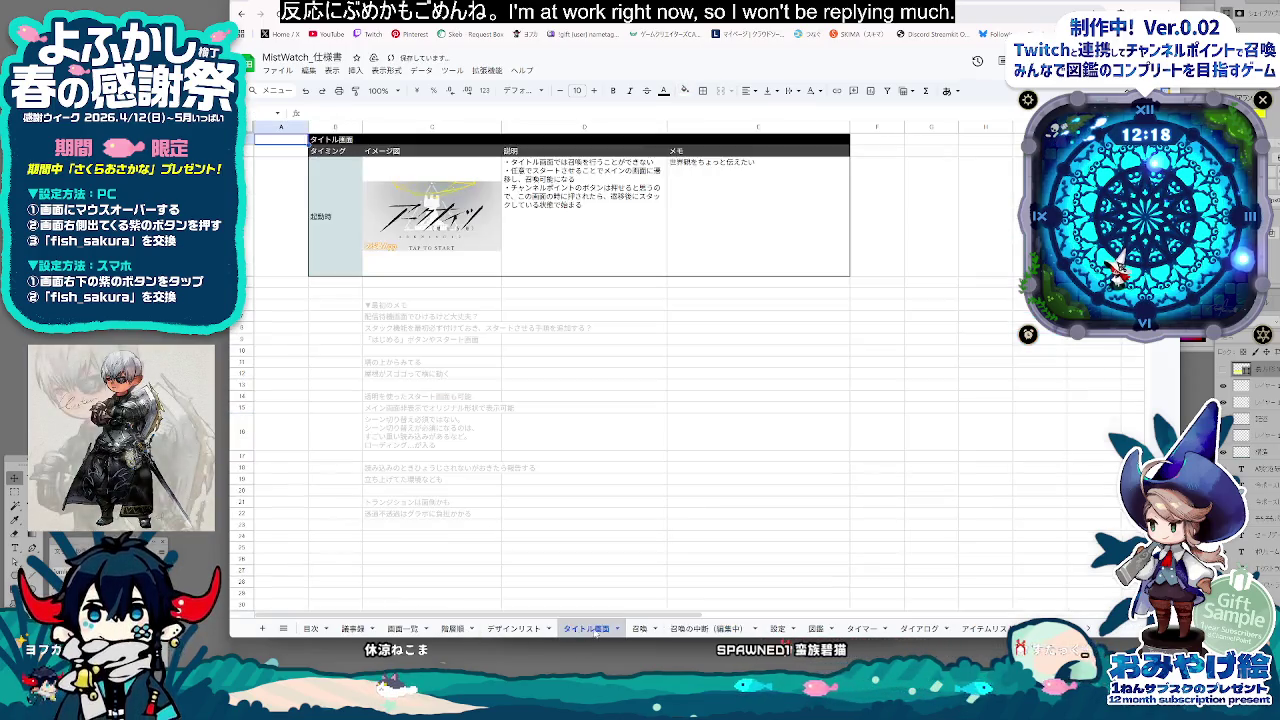
pyautogui.click(640, 628)
pyautogui.scroll(2, 474, 487)
pyautogui.scroll(3, 474, 487)
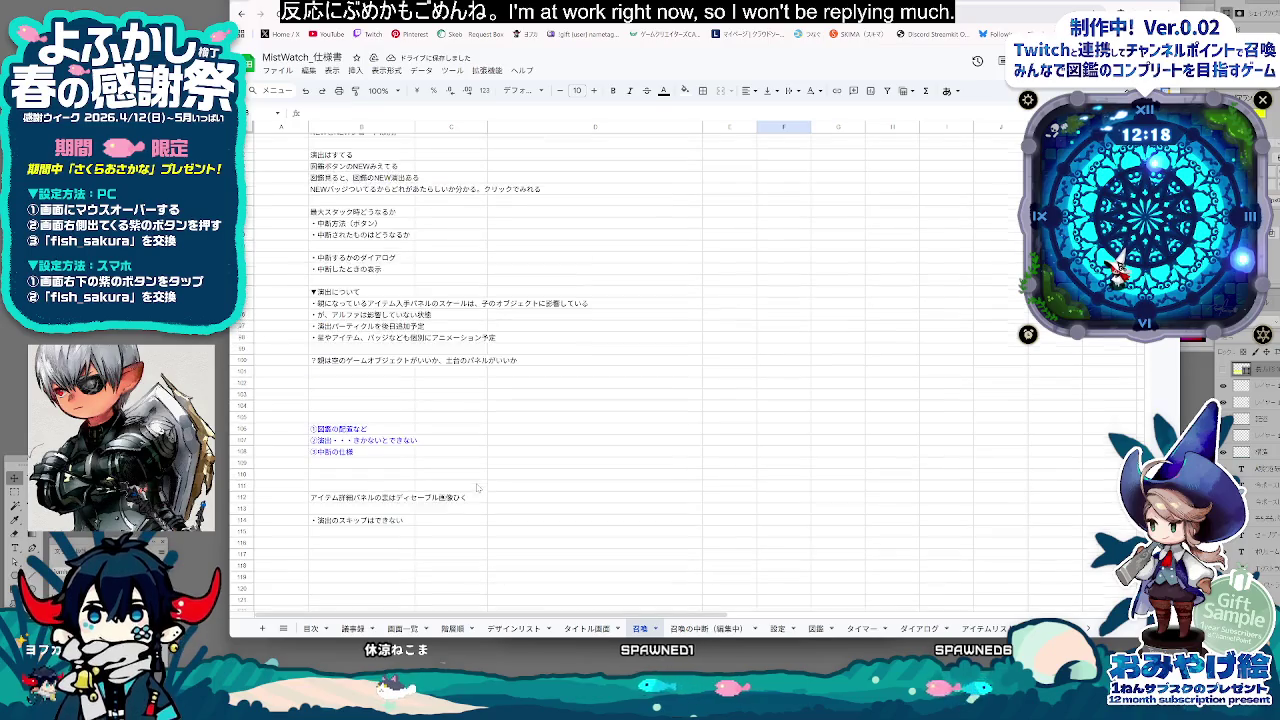
pyautogui.scroll(3, 480, 489)
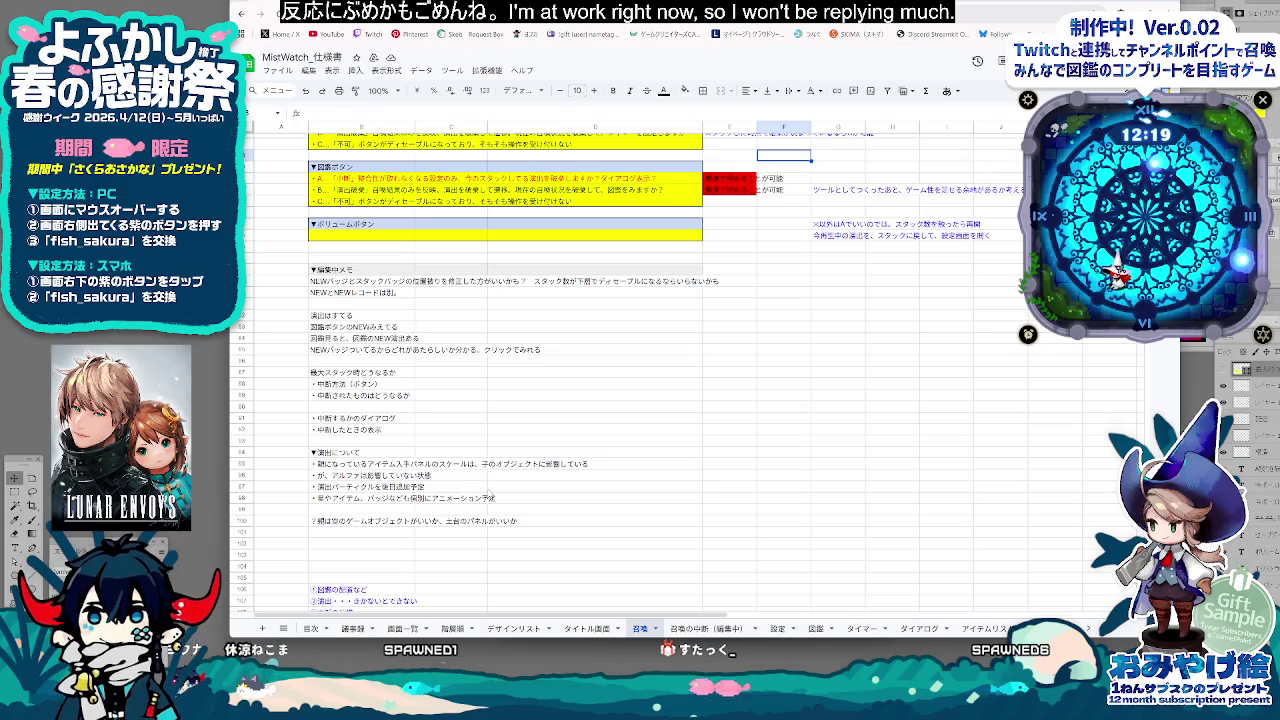
pyautogui.click(390, 362)
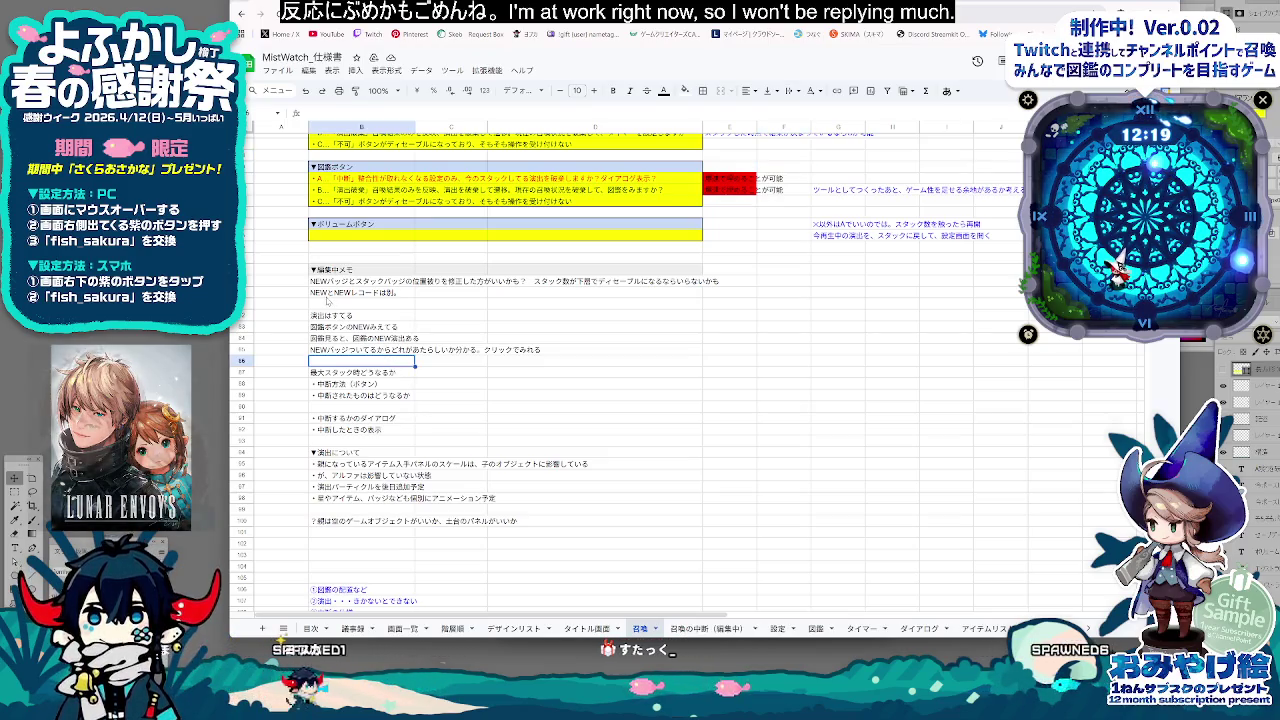
pyautogui.click(330, 281)
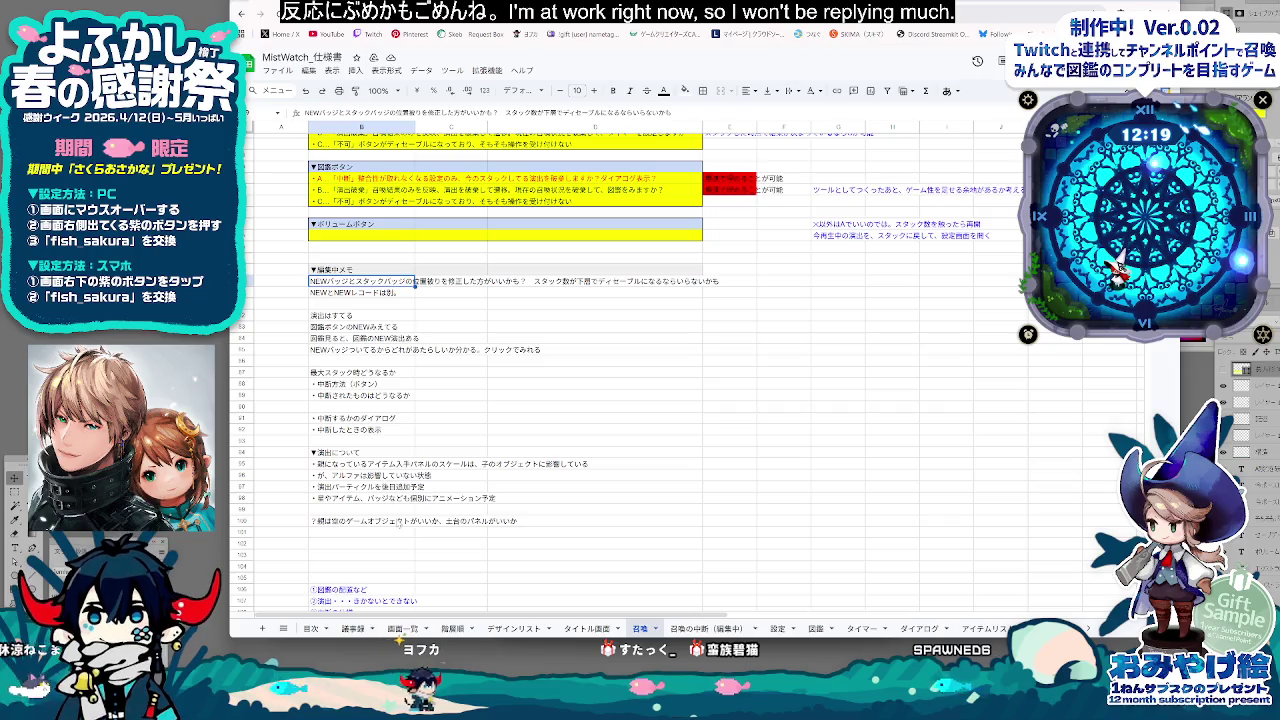
pyautogui.scroll(2, 400, 523)
pyautogui.scroll(3, 427, 537)
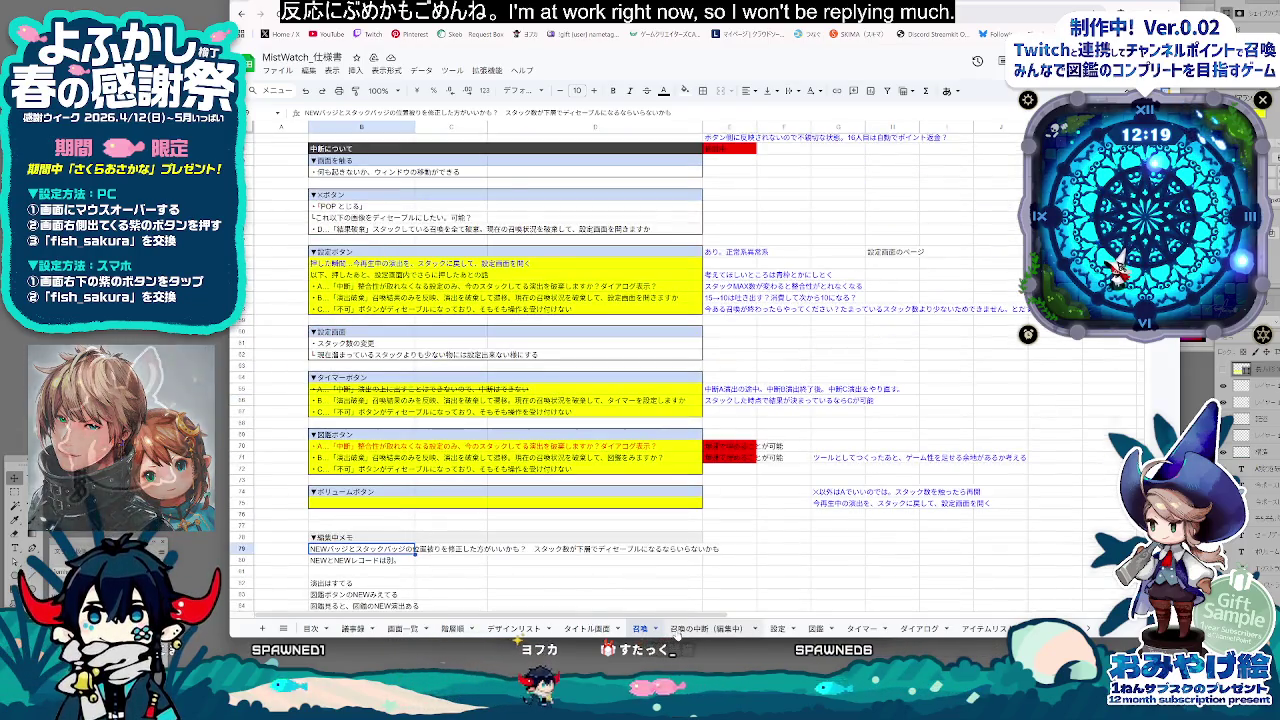
pyautogui.click(707, 628)
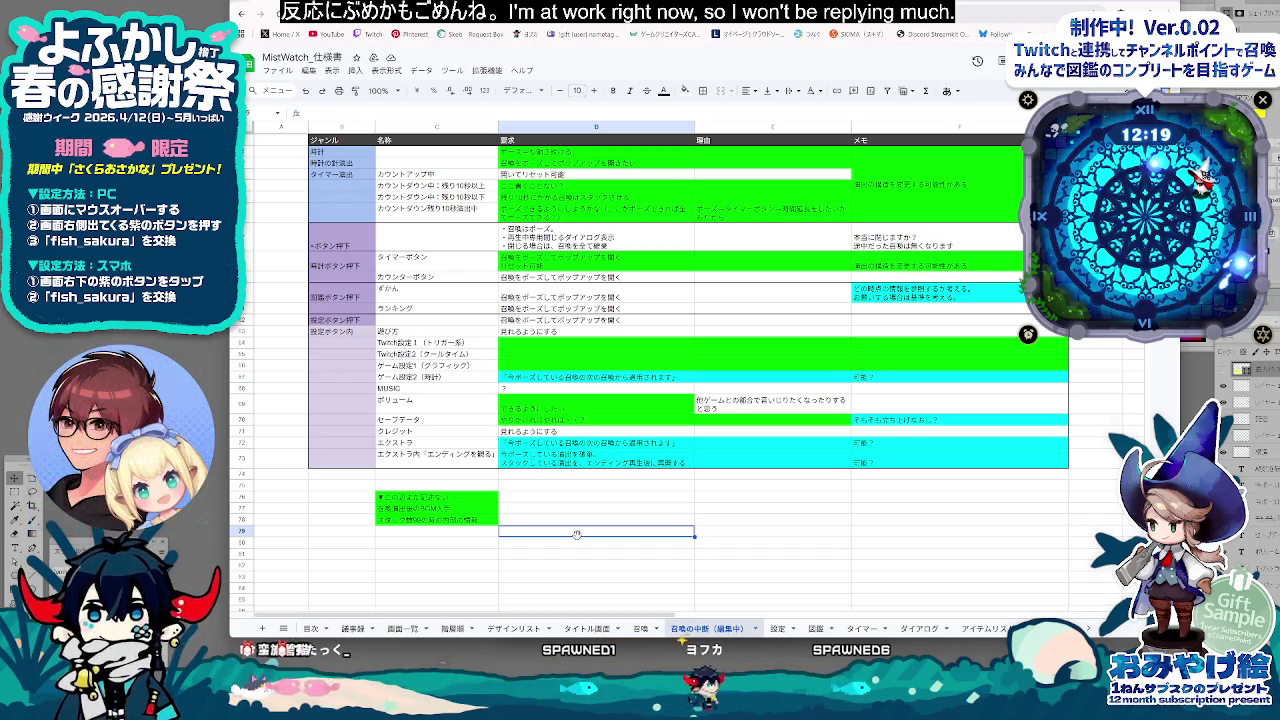
pyautogui.scroll(5, 907, 512)
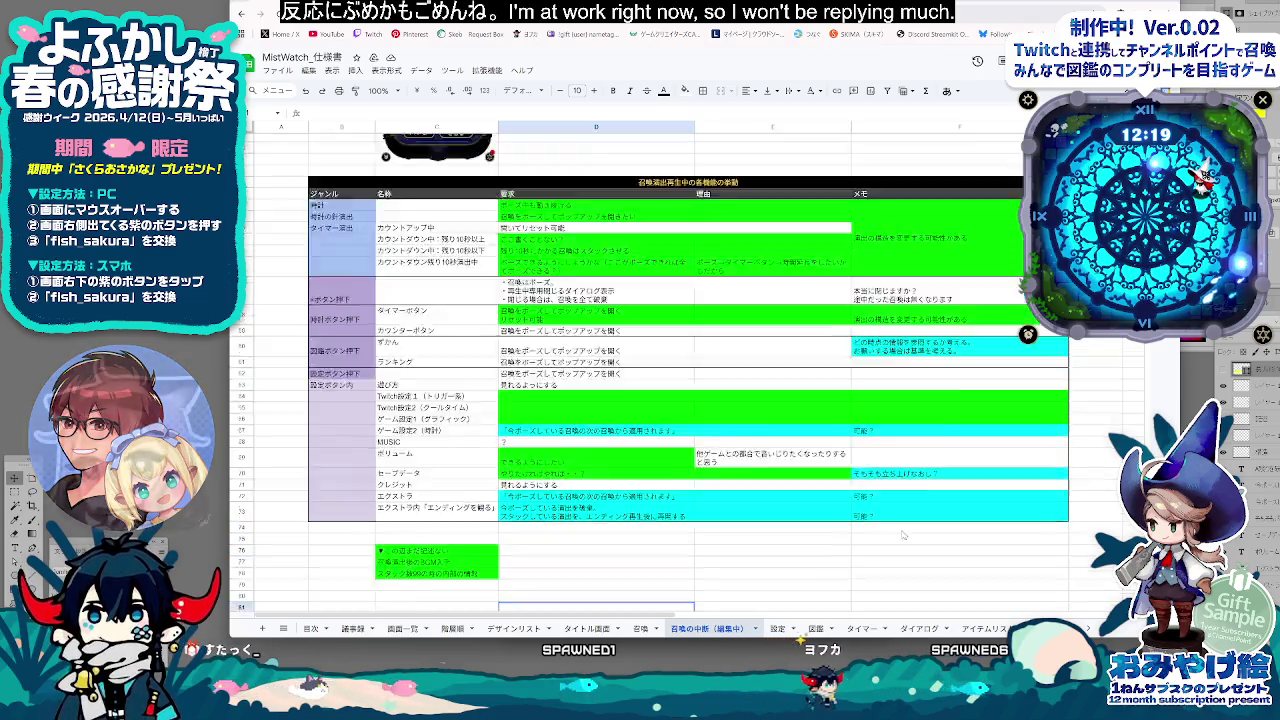
pyautogui.scroll(5, 907, 512)
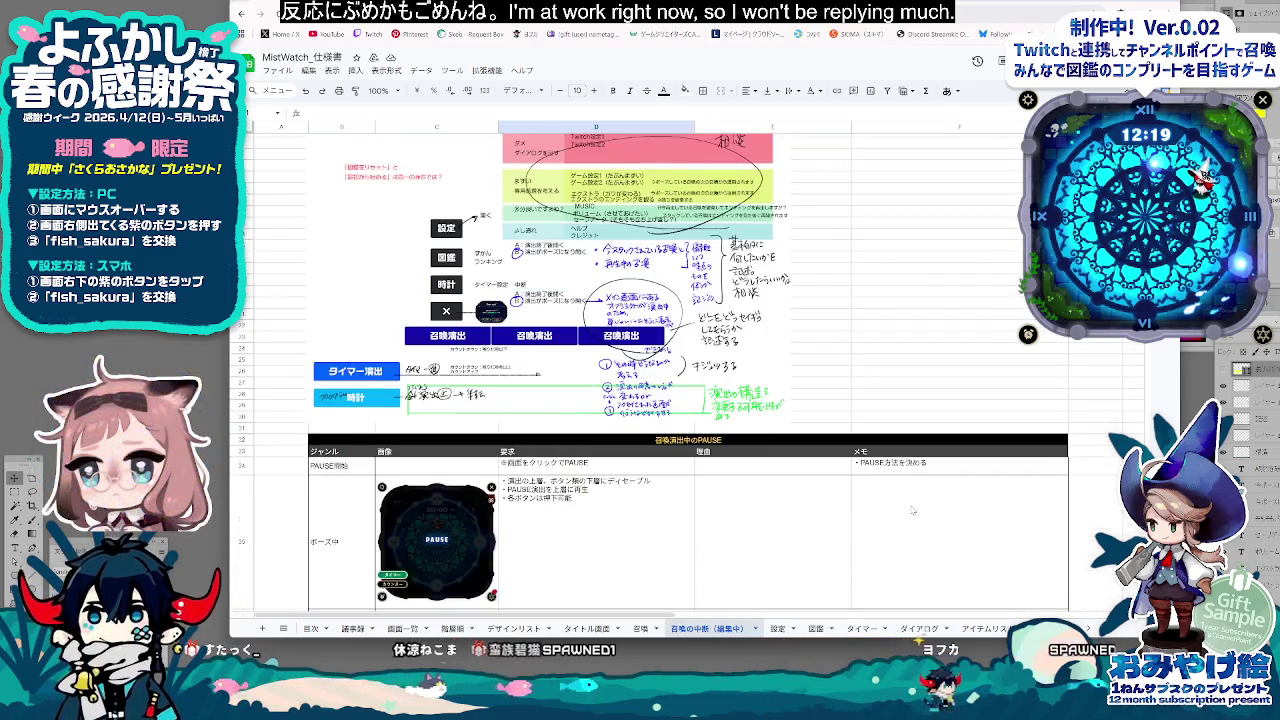
pyautogui.scroll(-3, 910, 511)
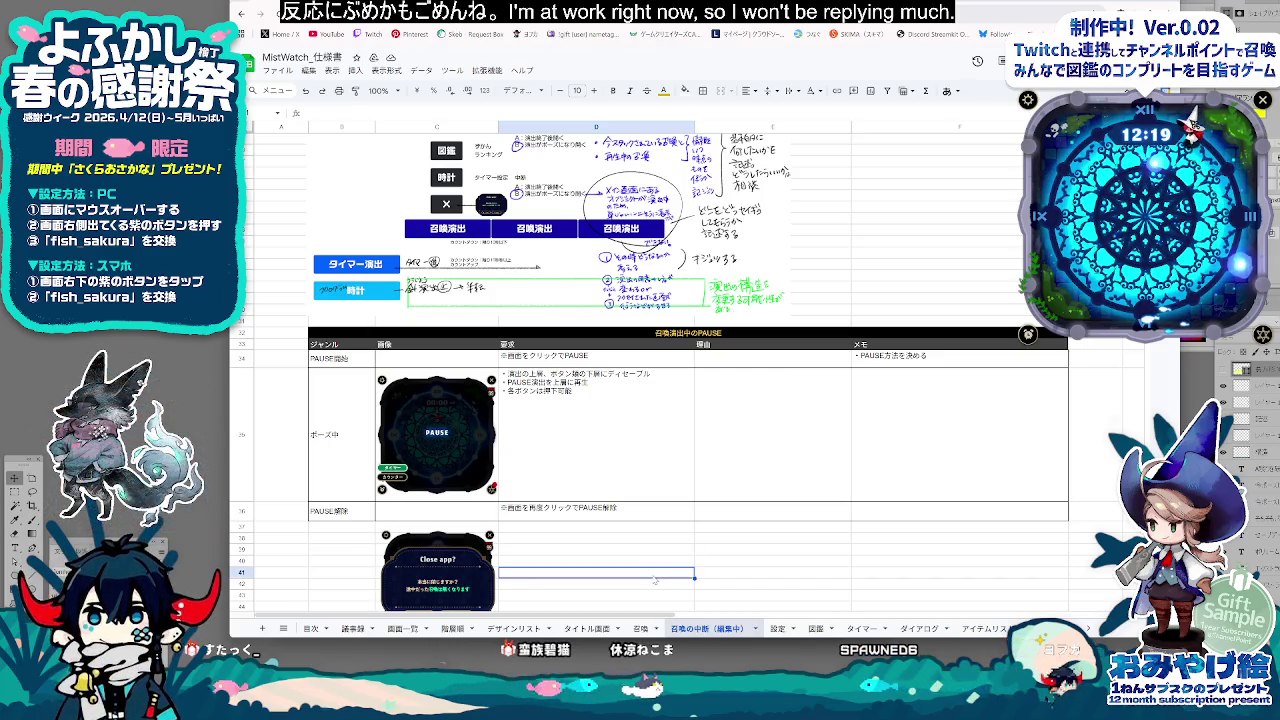
pyautogui.scroll(3, 709, 565)
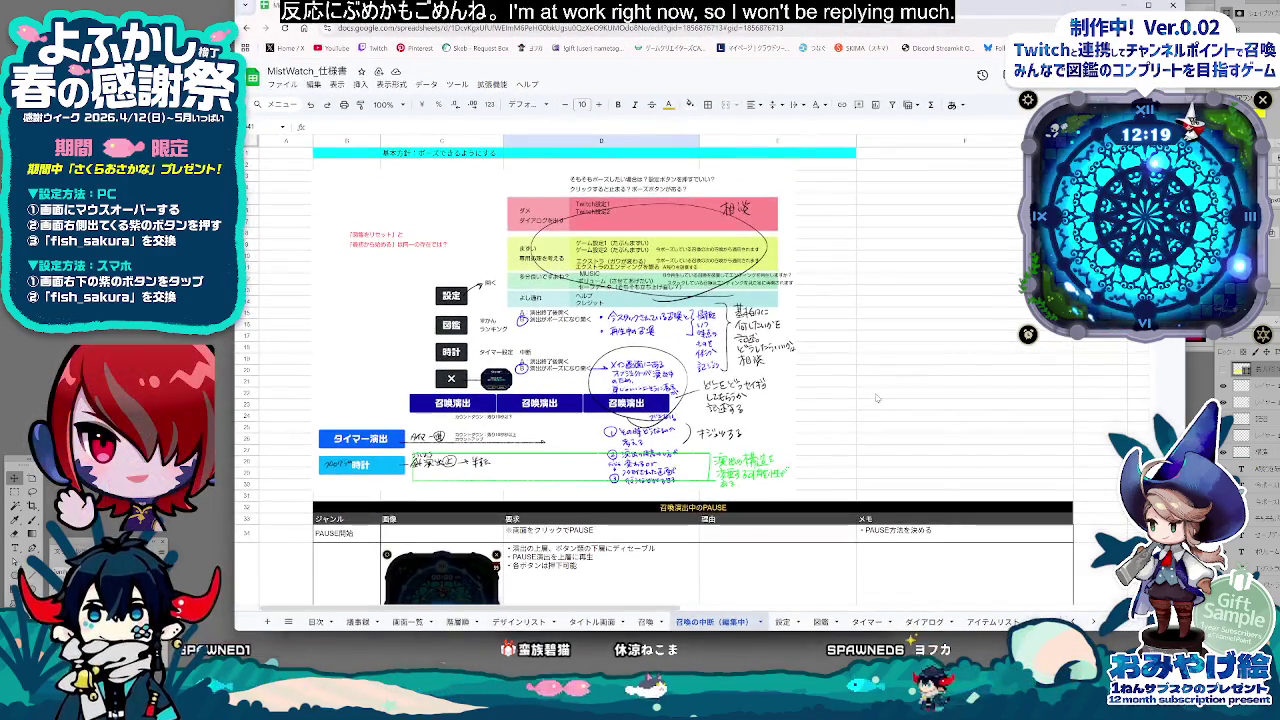
pyautogui.scroll(-4, 876, 398)
pyautogui.scroll(-3, 876, 398)
pyautogui.scroll(-3, 876, 398)
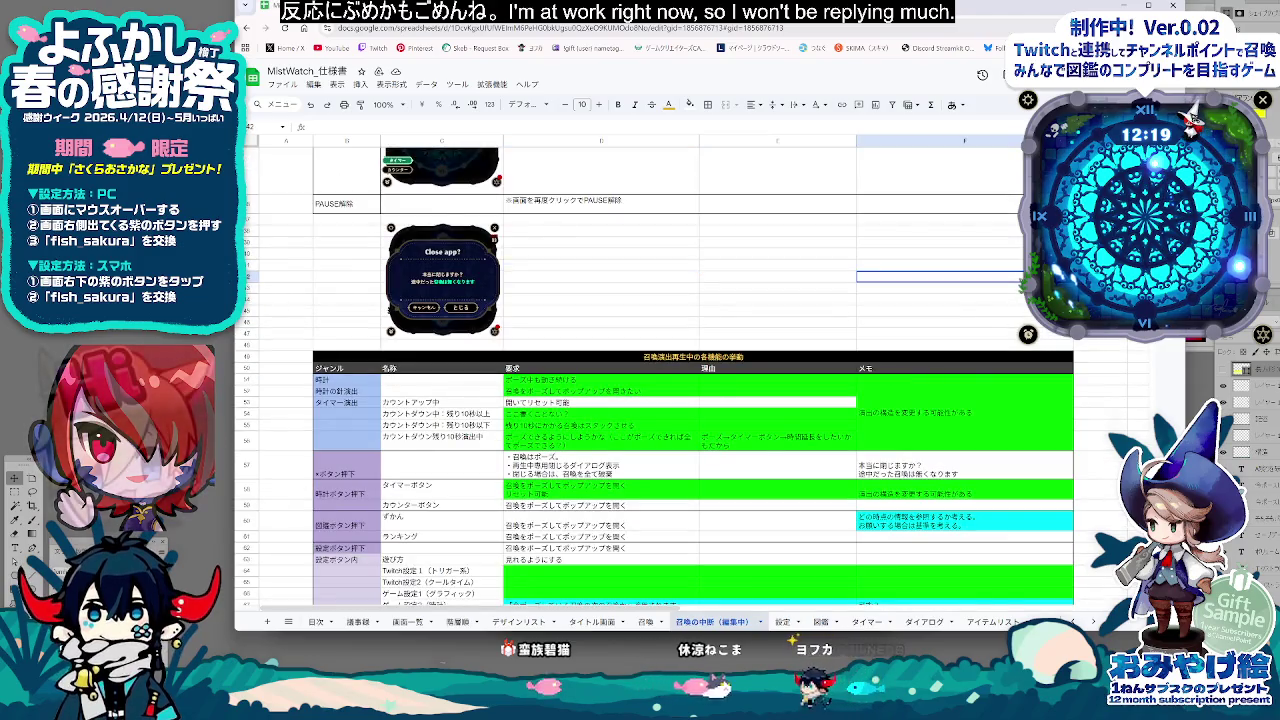
pyautogui.scroll(-2, 680, 400)
pyautogui.scroll(-2, 680, 400)
pyautogui.scroll(-2, 680, 400)
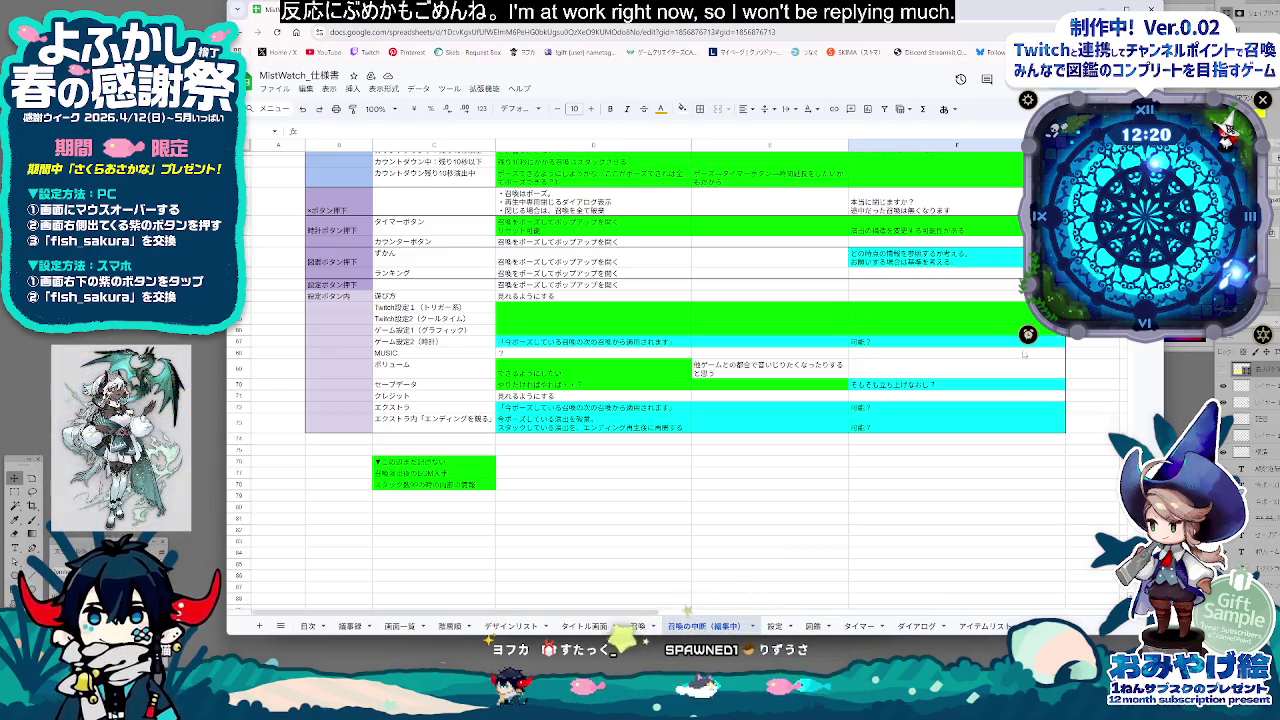
pyautogui.scroll(10, 1001, 340)
pyautogui.scroll(4, 1008, 323)
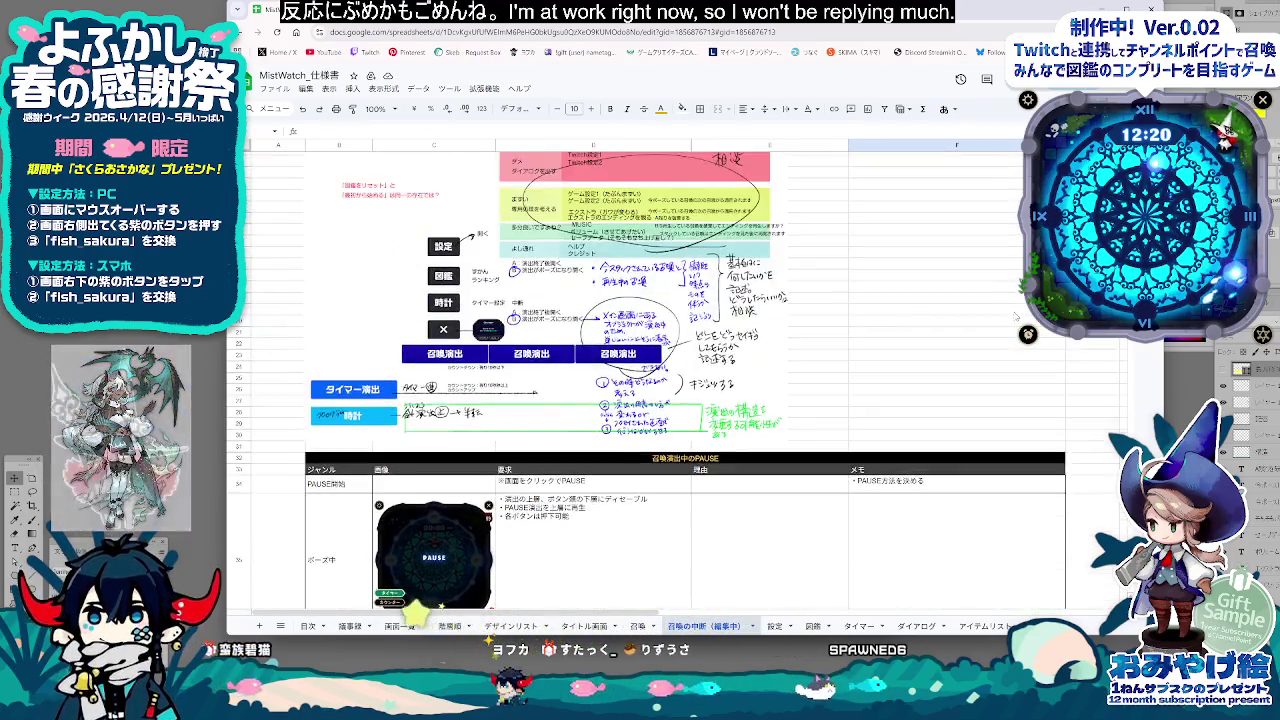
pyautogui.scroll(1, 1008, 323)
pyautogui.scroll(-2, 676, 380)
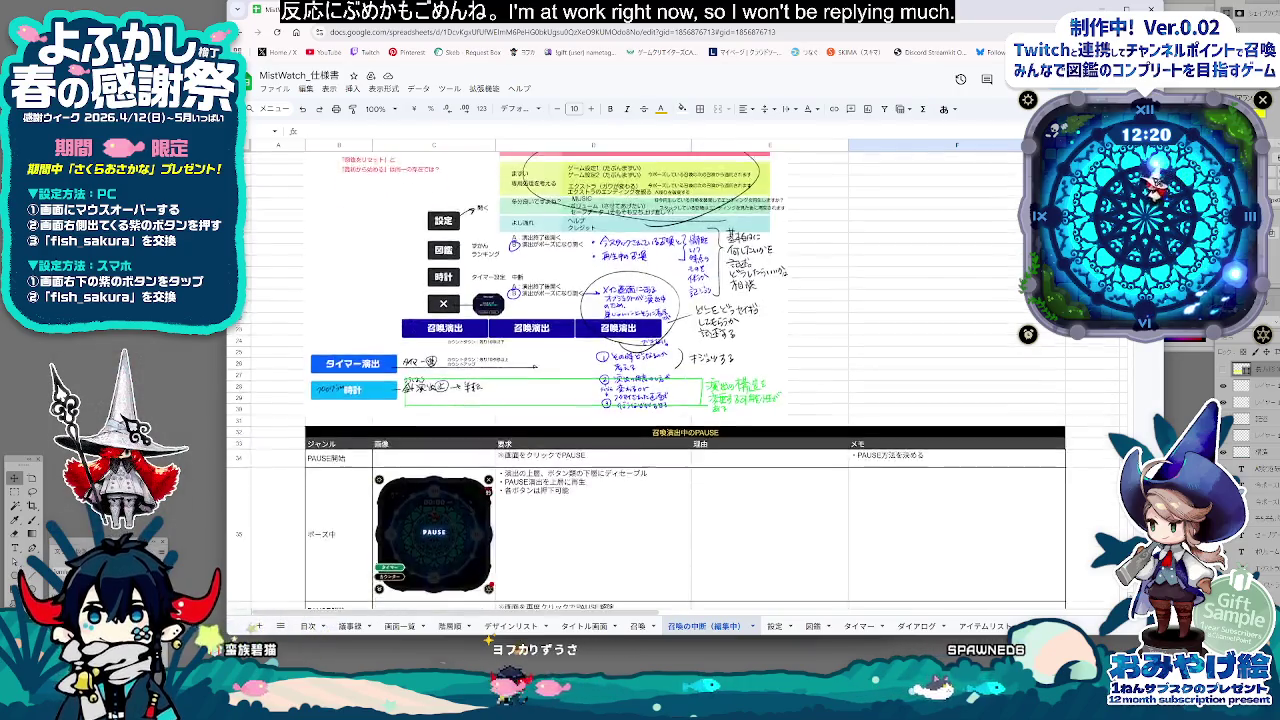
pyautogui.scroll(-3, 676, 380)
pyautogui.scroll(-4, 676, 380)
pyautogui.scroll(-1, 676, 380)
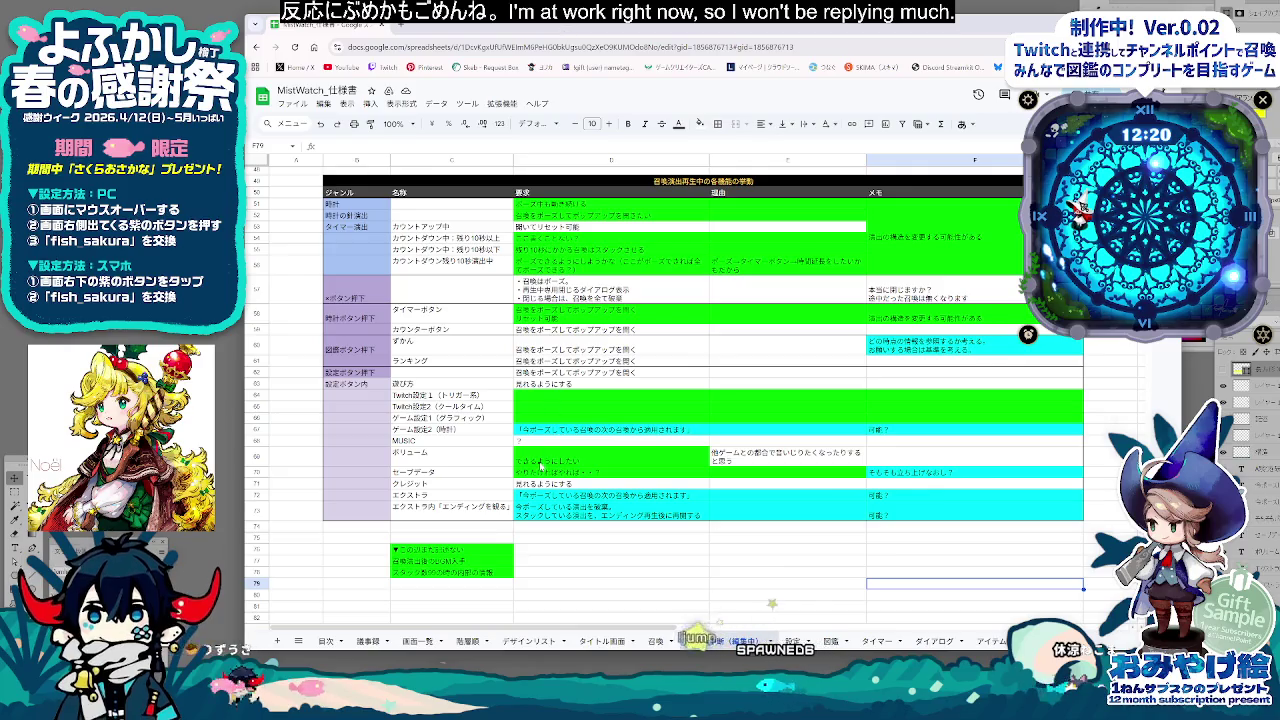
pyautogui.scroll(5, 563, 547)
pyautogui.scroll(5, 570, 535)
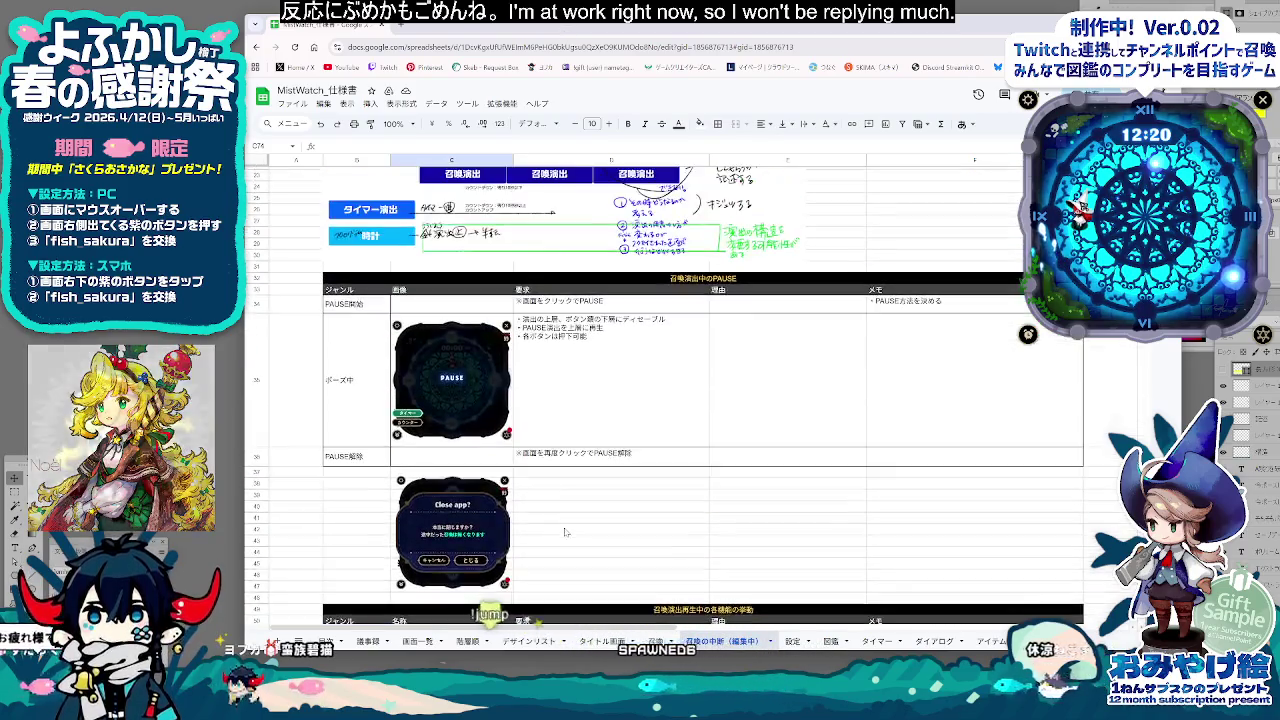
pyautogui.scroll(5, 580, 525)
pyautogui.scroll(3, 587, 515)
pyautogui.scroll(-5, 587, 515)
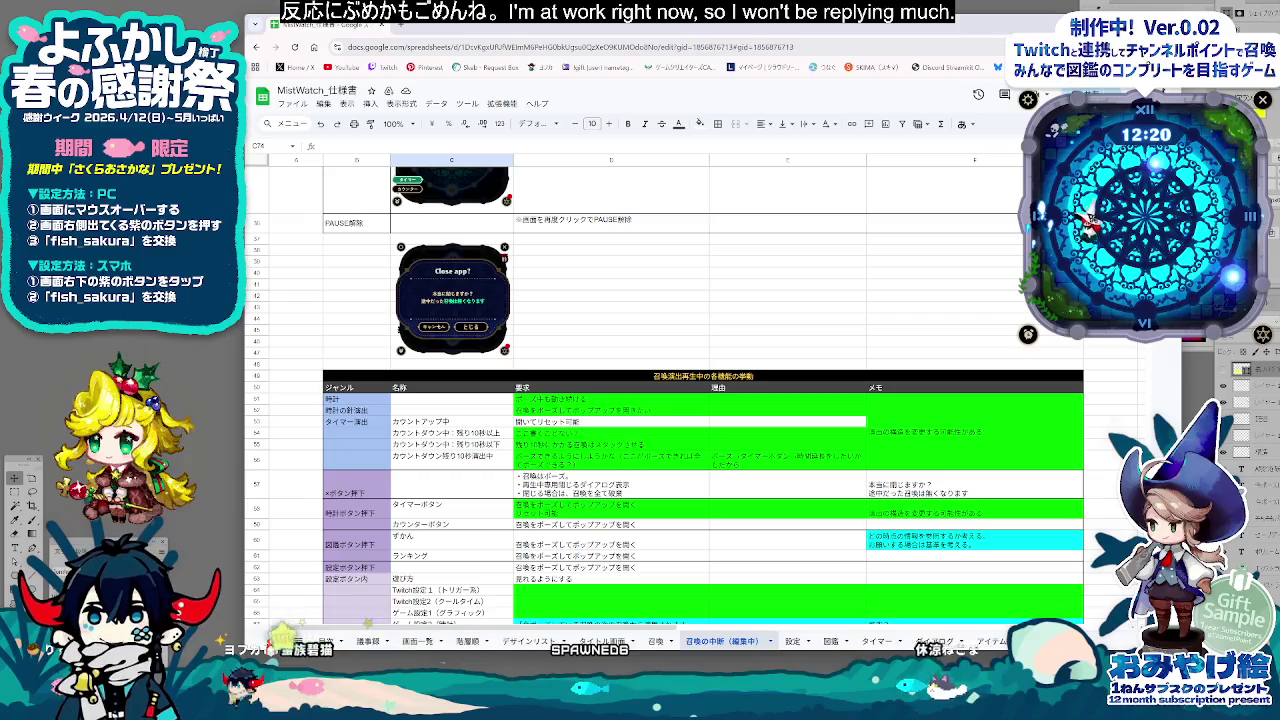
pyautogui.scroll(-3, 587, 515)
pyautogui.scroll(-3, 587, 515)
pyautogui.scroll(3, 587, 515)
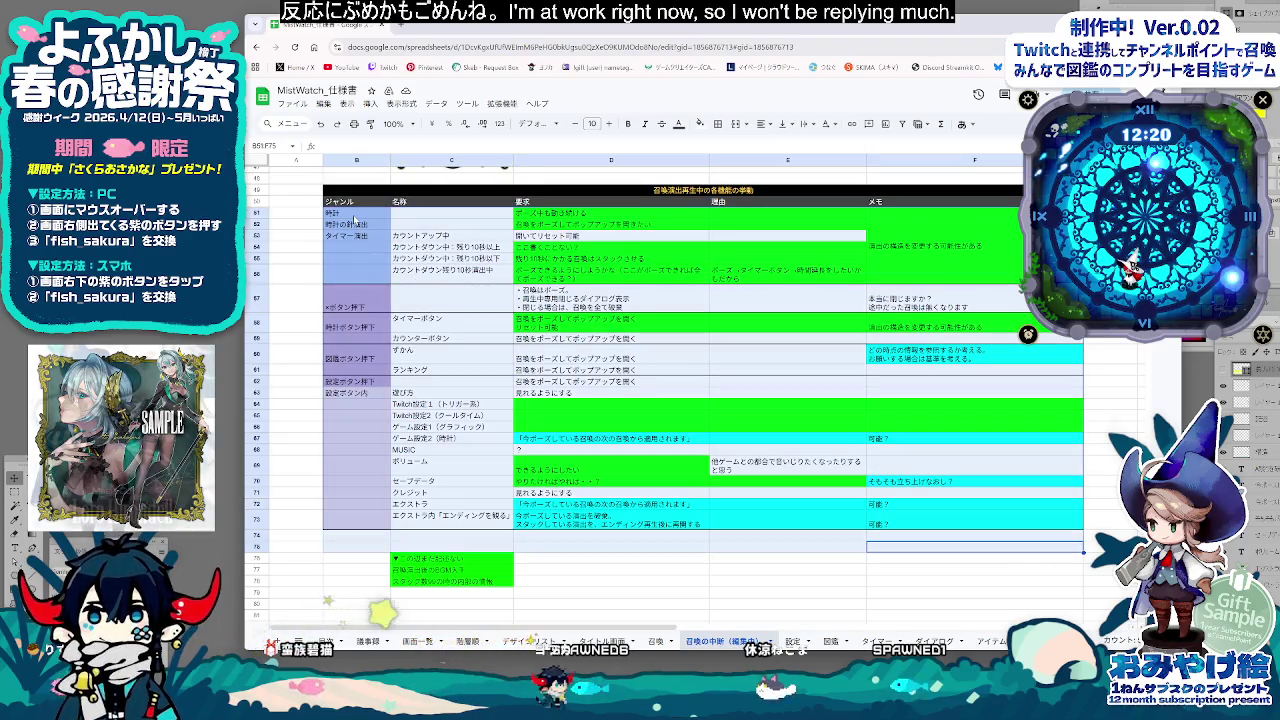
pyautogui.click(451, 270)
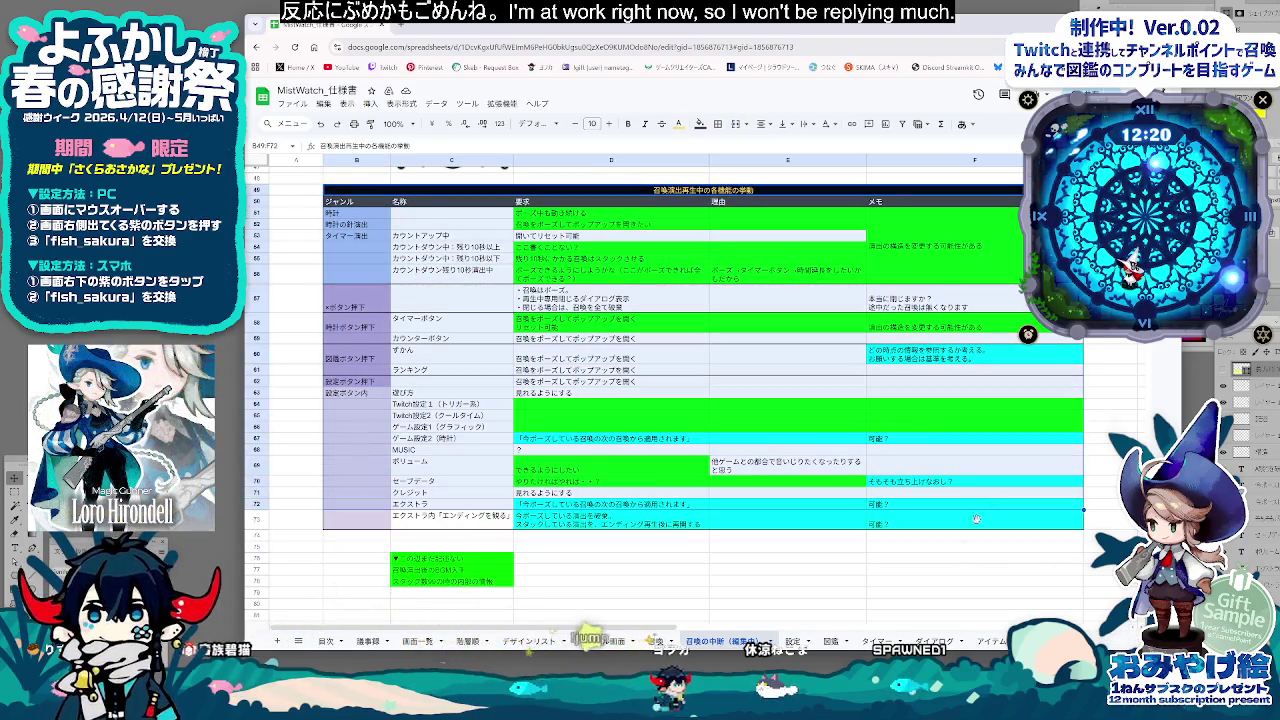
pyautogui.scroll(2, 872, 467)
pyautogui.scroll(5, 872, 467)
pyautogui.scroll(6, 880, 467)
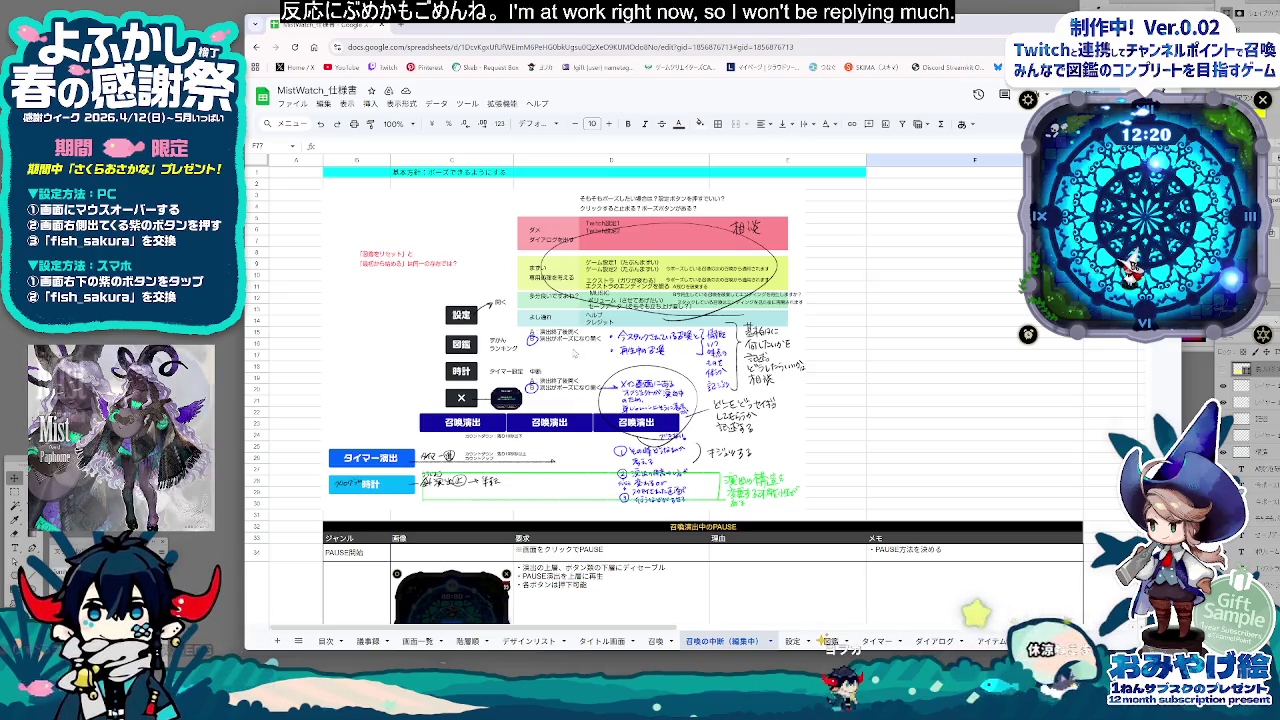
pyautogui.hotkey('alt', 'Tab')
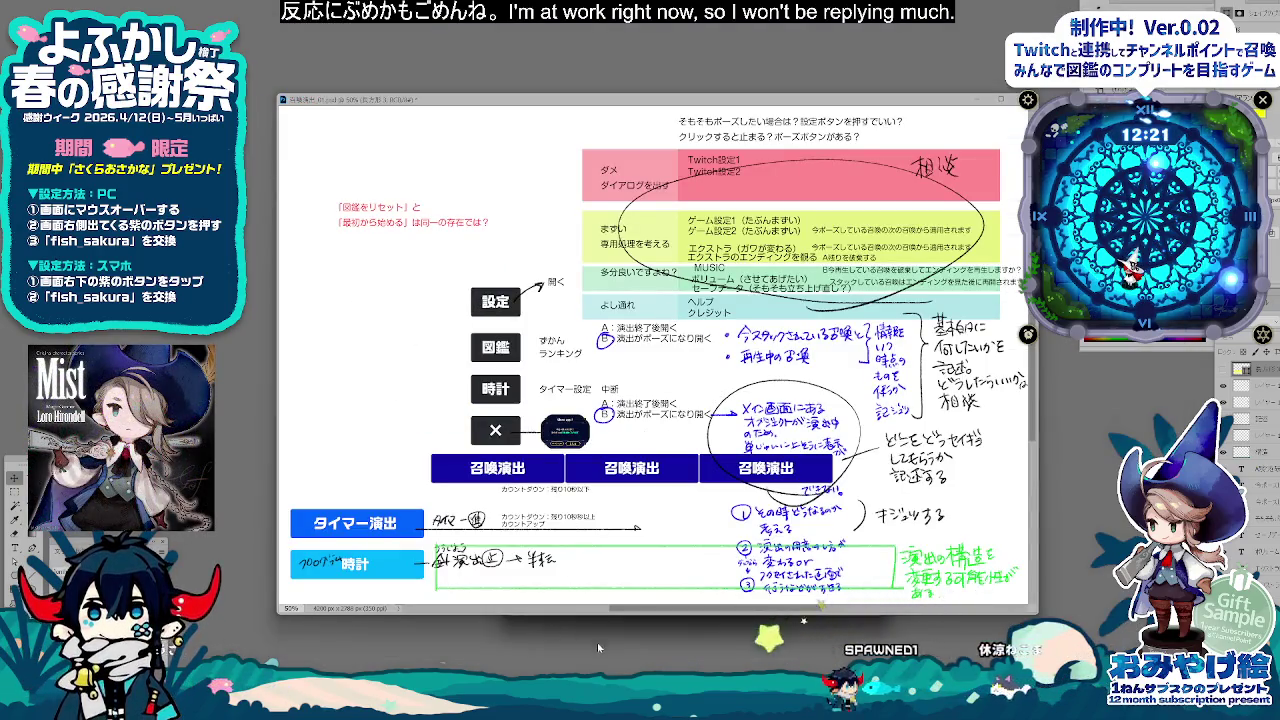
# Move the Game Setting mockup window to the lower left, behind the pause-plan diagram
pyautogui.moveTo(770, 607); pyautogui.dragTo(772, 600)
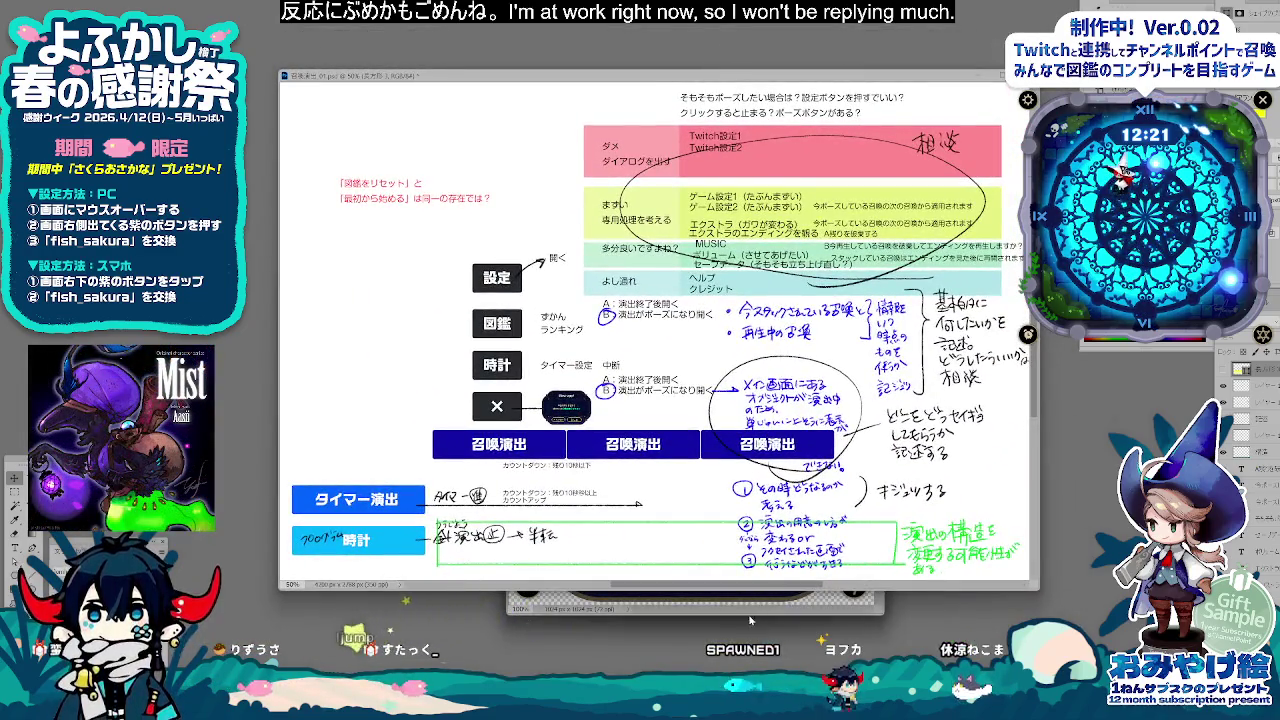
pyautogui.click(748, 606)
pyautogui.moveTo(690, 247); pyautogui.dragTo(471, 289)
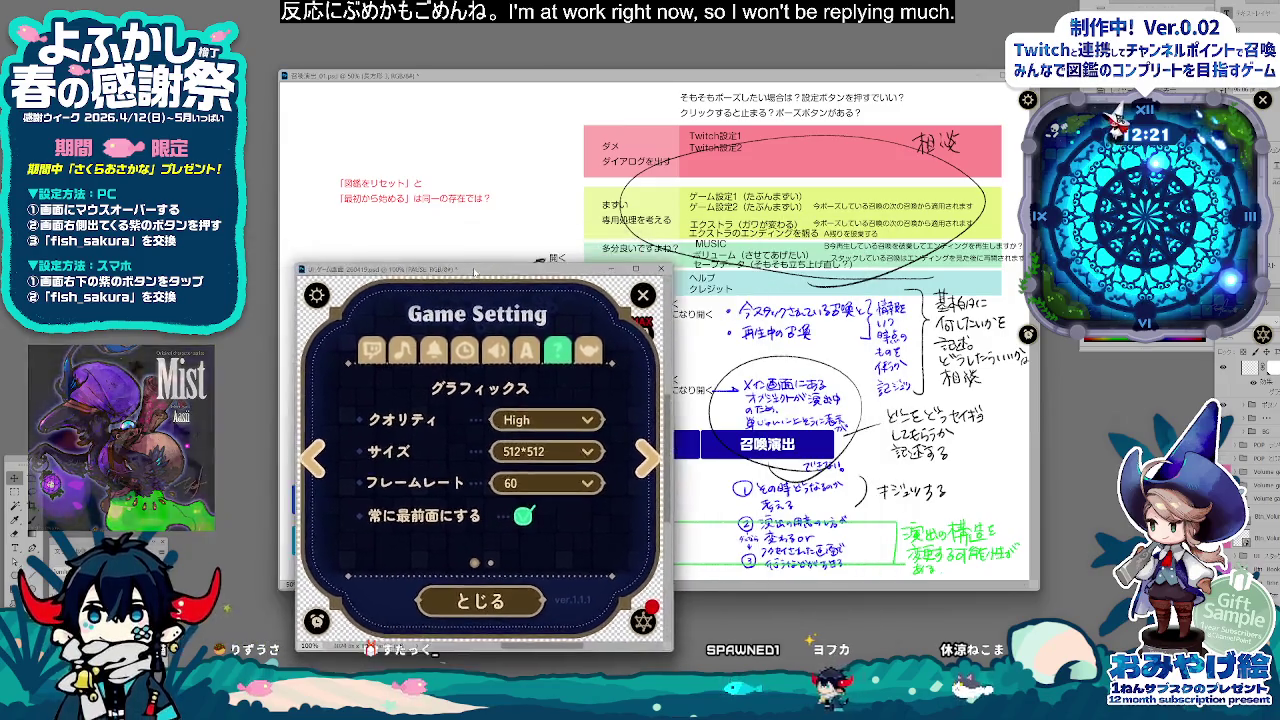
pyautogui.click(860, 283)
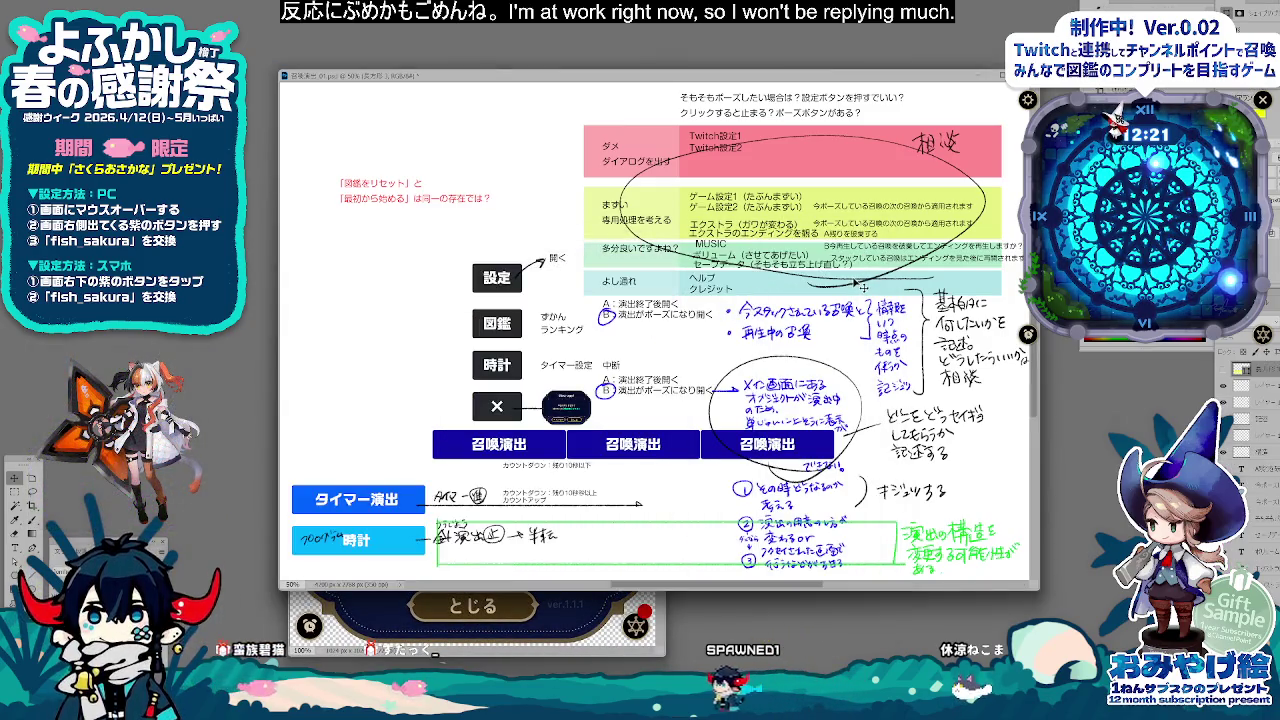